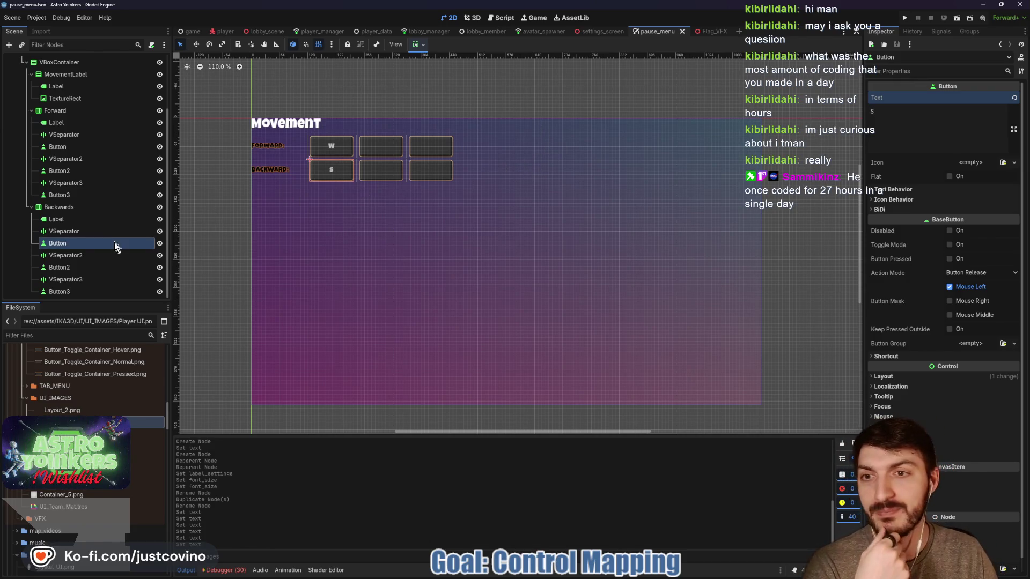
- Collapse the Backwards and Forward branches in the Scene dock and select the Backwards row container
{"action": "left_click", "coordinate": [31, 207]}
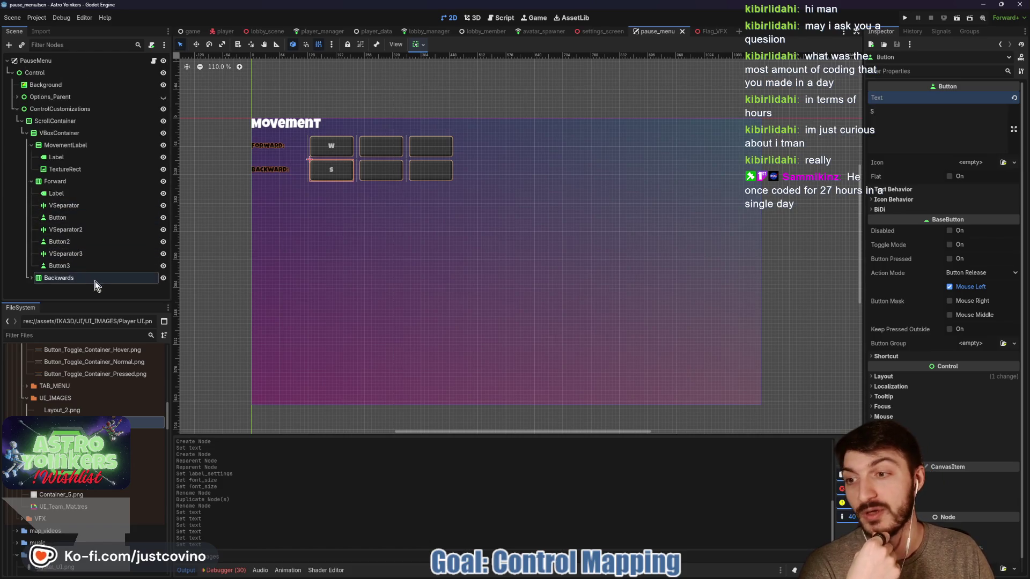
{"action": "left_click", "coordinate": [31, 182]}
{"action": "left_click", "coordinate": [53, 194]}
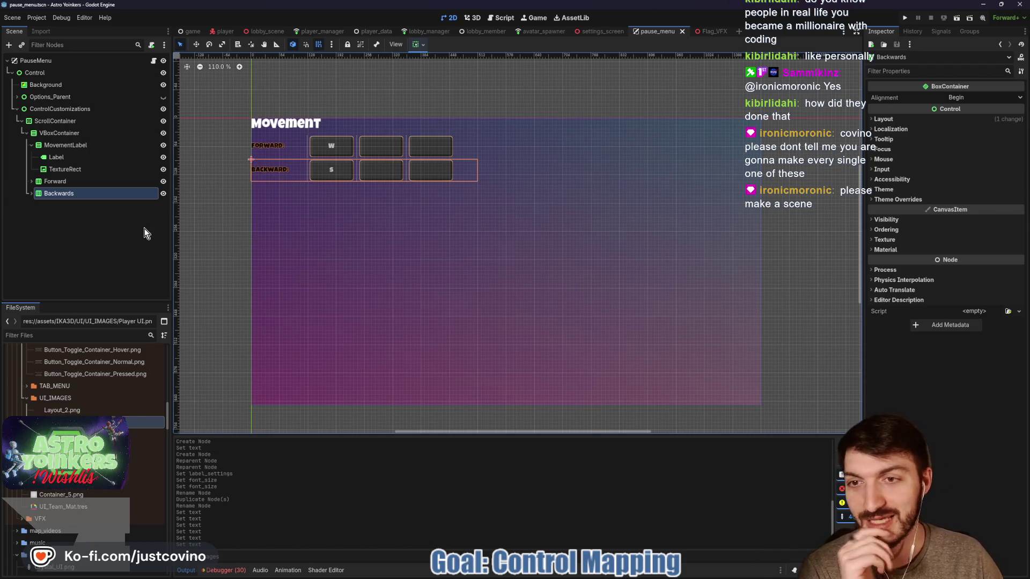
{"action": "right_click", "coordinate": [61, 194]}
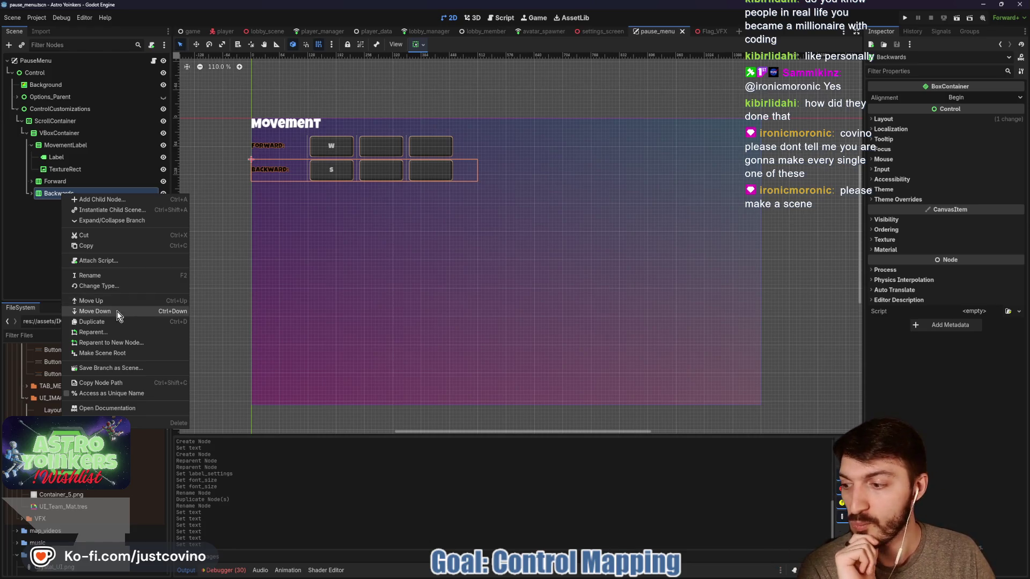
- Save the Backwards branch as keybinding_box.tscn in the res://game/custom_ui folder
{"action": "left_click", "coordinate": [111, 369]}
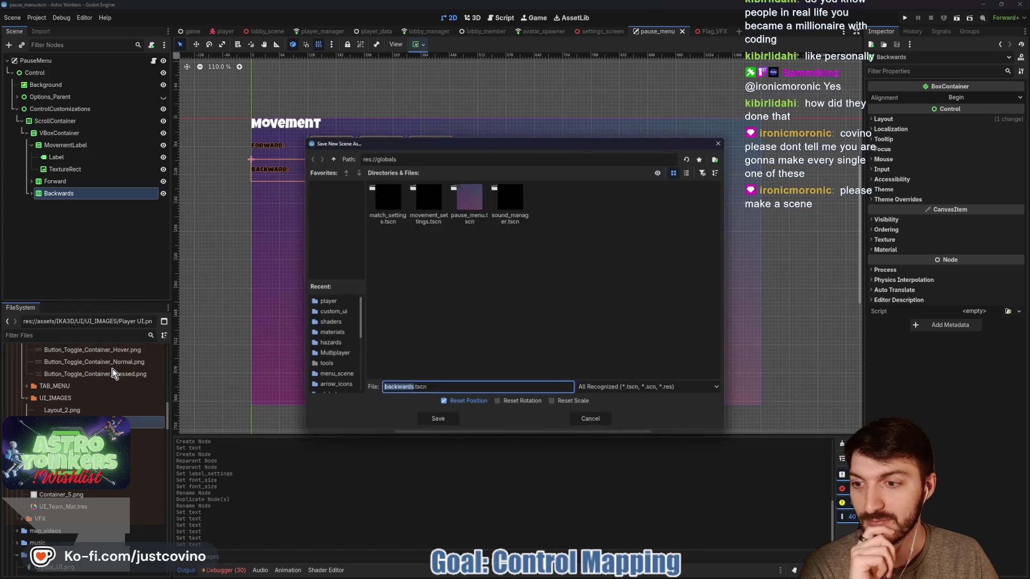
{"action": "left_click", "coordinate": [333, 159]}
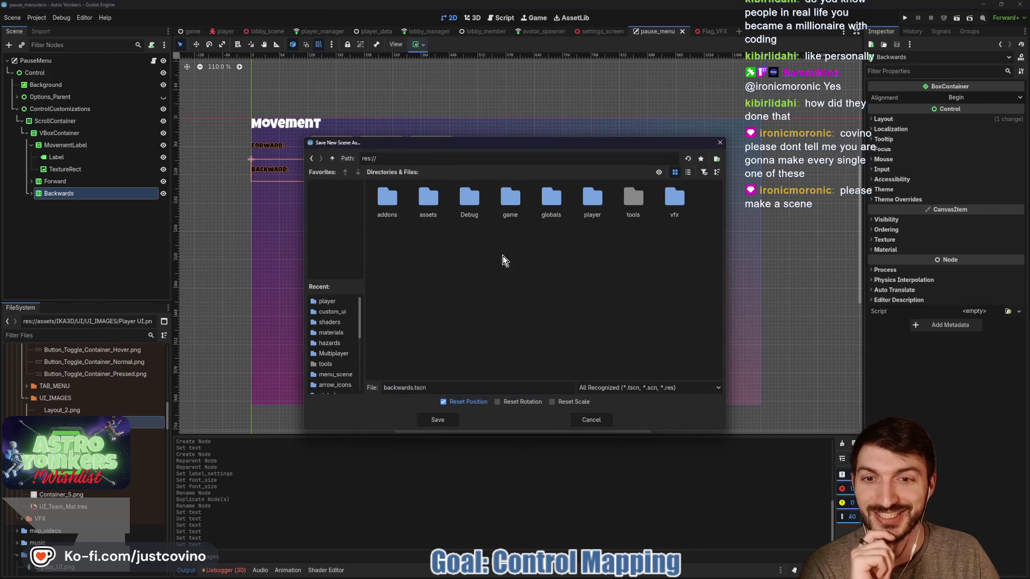
{"action": "double_click", "coordinate": [514, 208]}
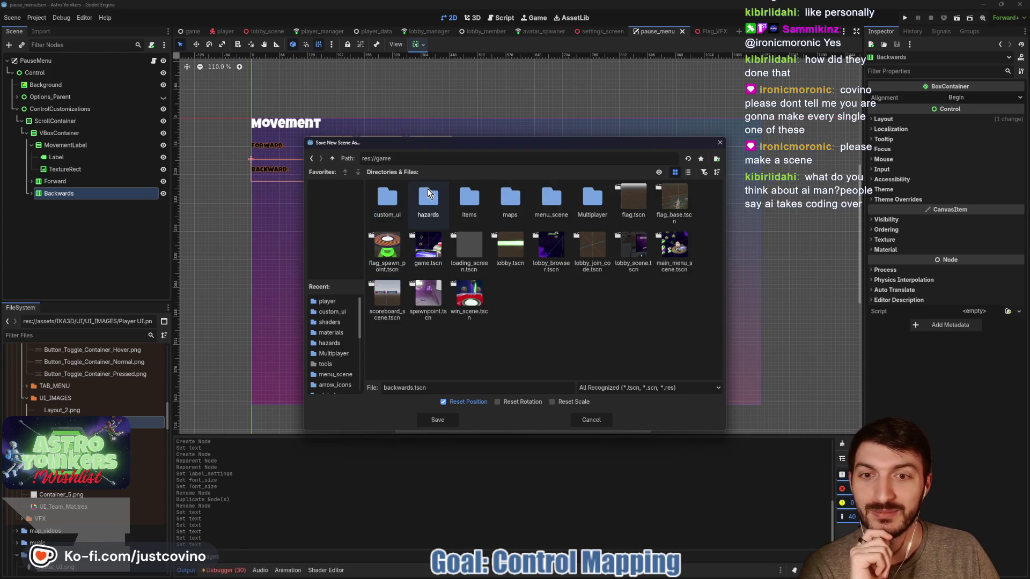
{"action": "double_click", "coordinate": [387, 199]}
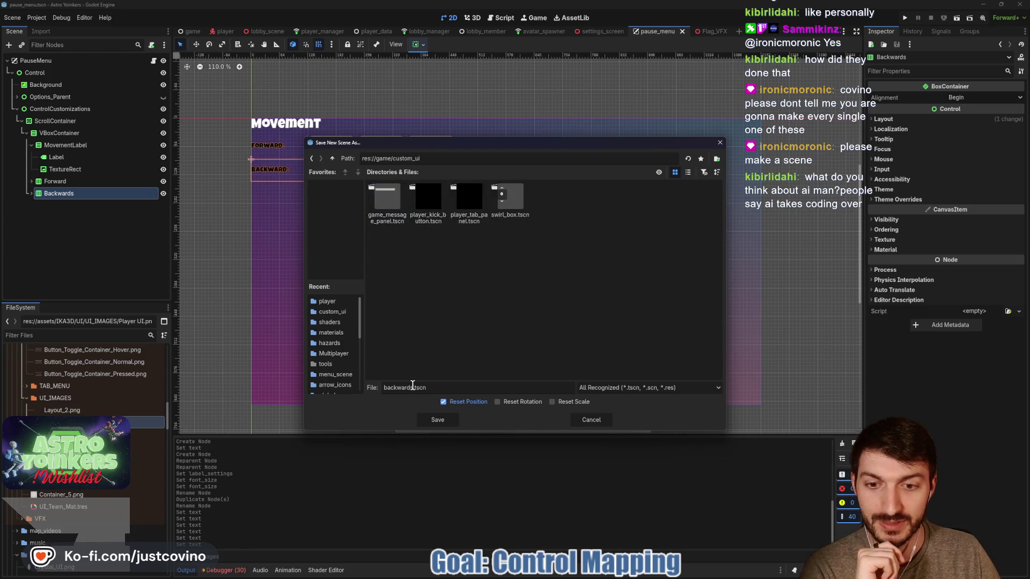
{"action": "type", "text": "keybind"}
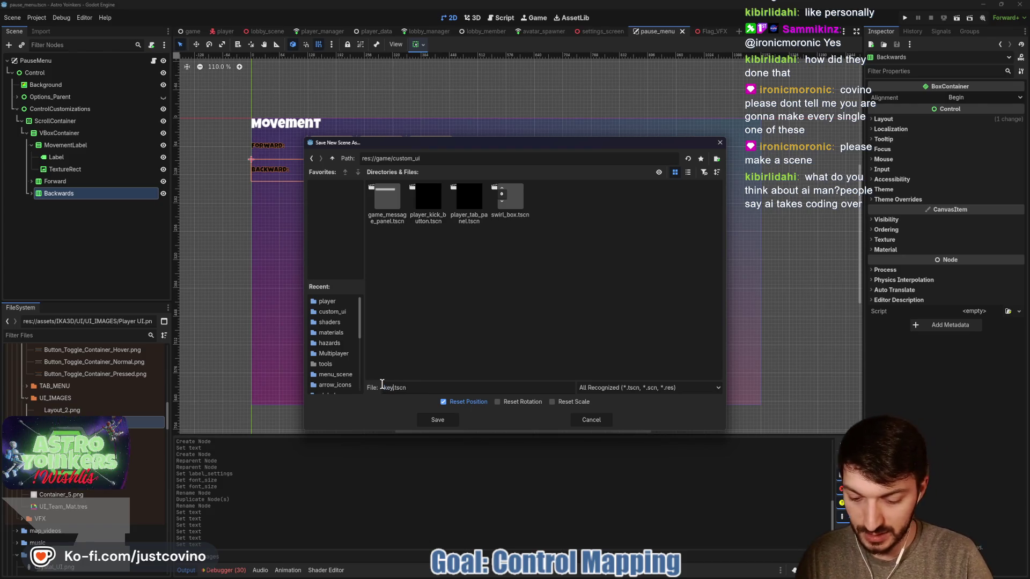
{"action": "type", "text": "ing_box"}
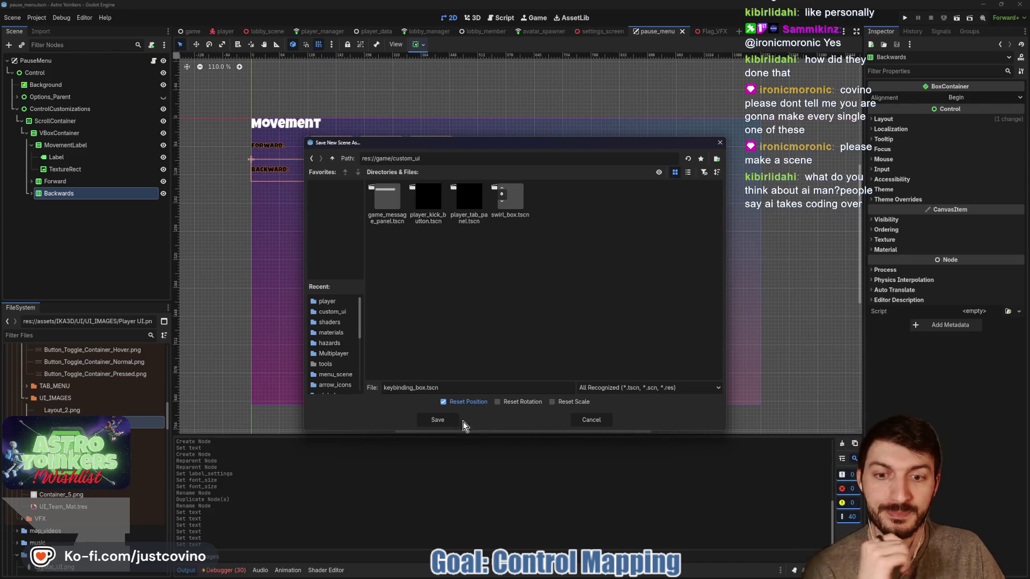
{"action": "left_click", "coordinate": [438, 420]}
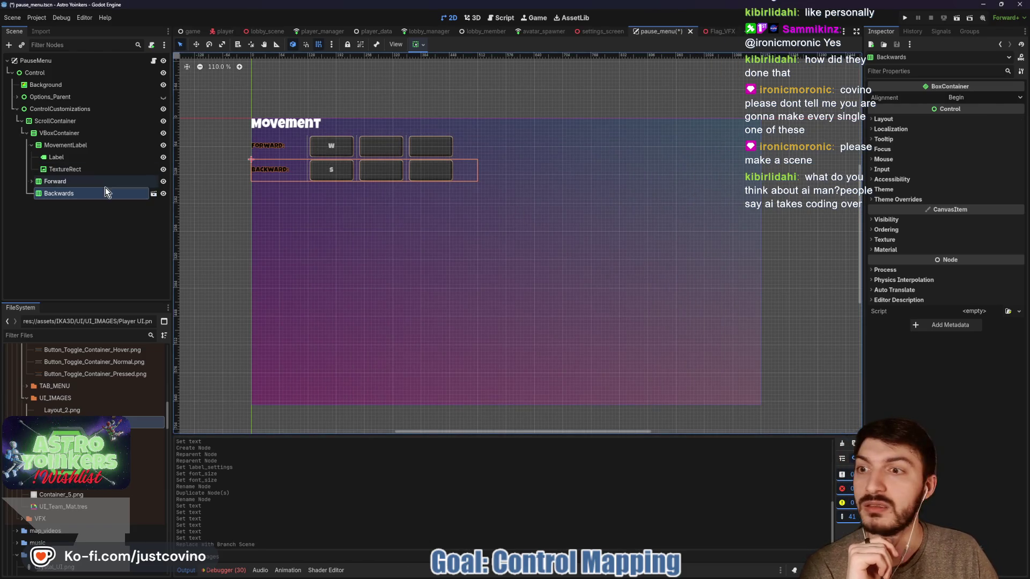
- Open keybinding_box.tscn for editing and begin renaming its Backwards root node
{"action": "left_click", "coordinate": [153, 195]}
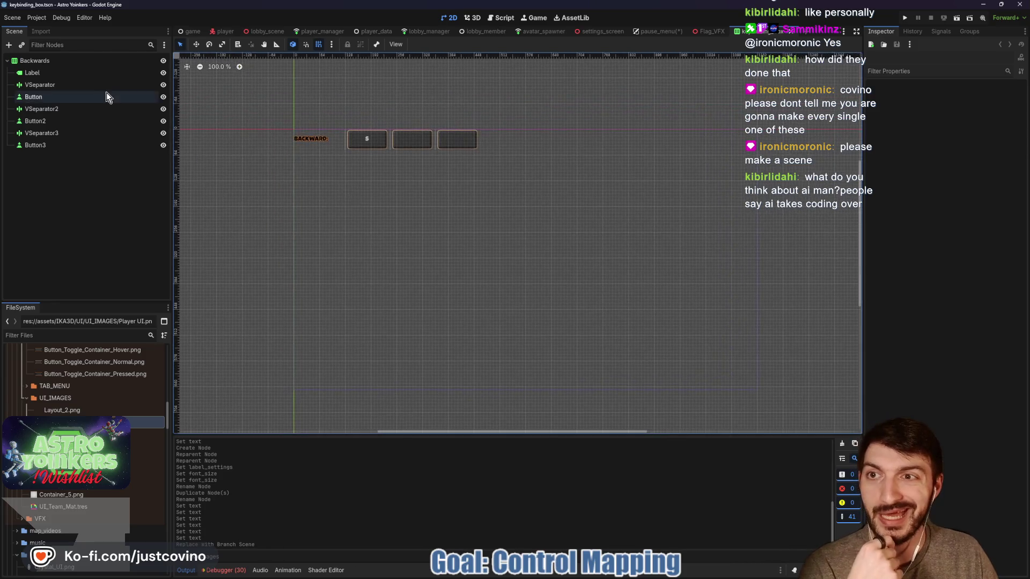
{"action": "left_click", "coordinate": [74, 62]}
{"action": "double_click", "coordinate": [71, 61]}
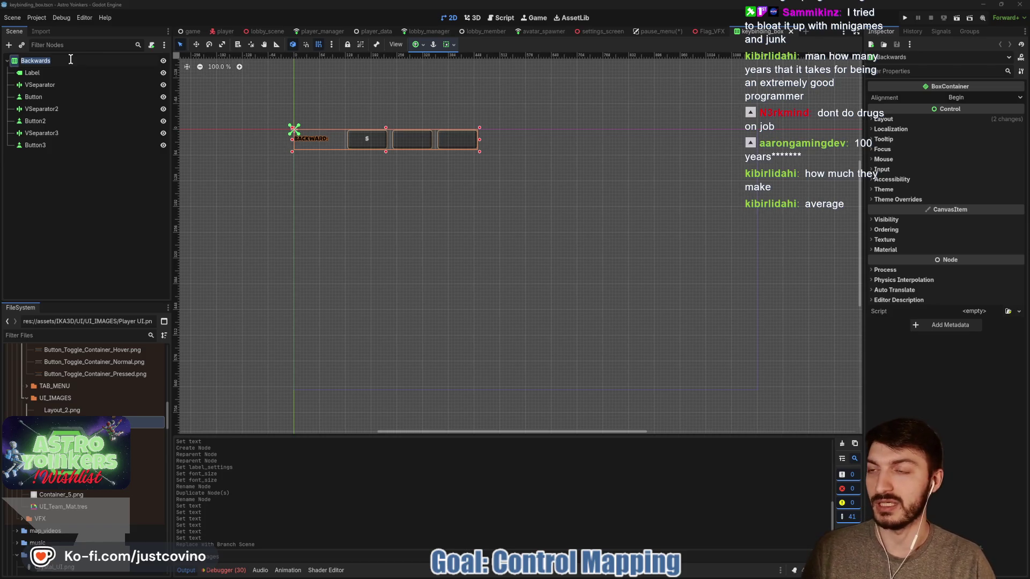
- Rename the scene's root node to KeybindingBox and start renaming the Label node
{"action": "type", "text": "KeybindingBox"}
{"action": "key", "text": "Return"}
{"action": "double_click", "coordinate": [66, 73]}
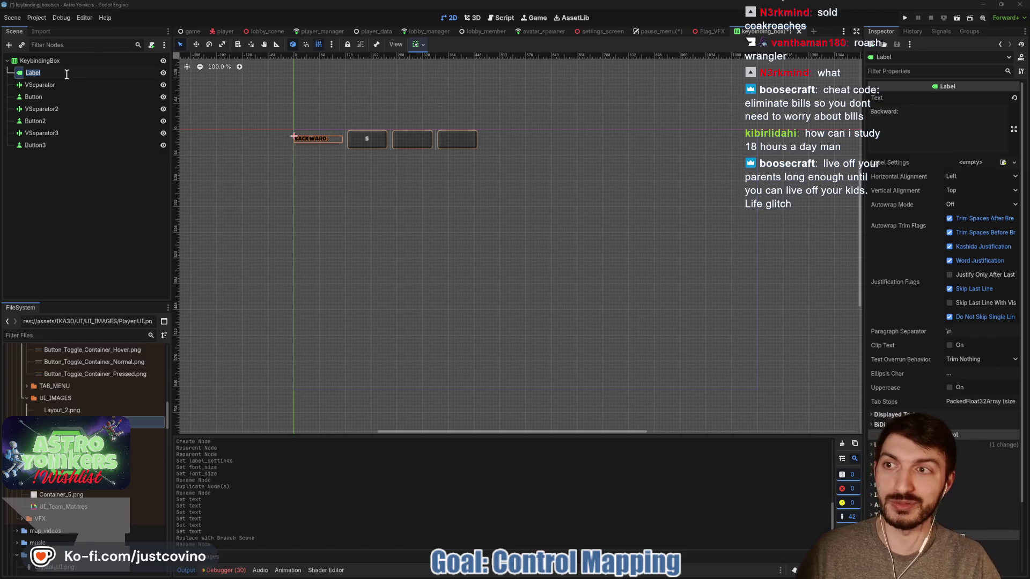
- Rename the Label node to KeybindingName and save the scene
{"action": "key", "text": "BackSpace"}
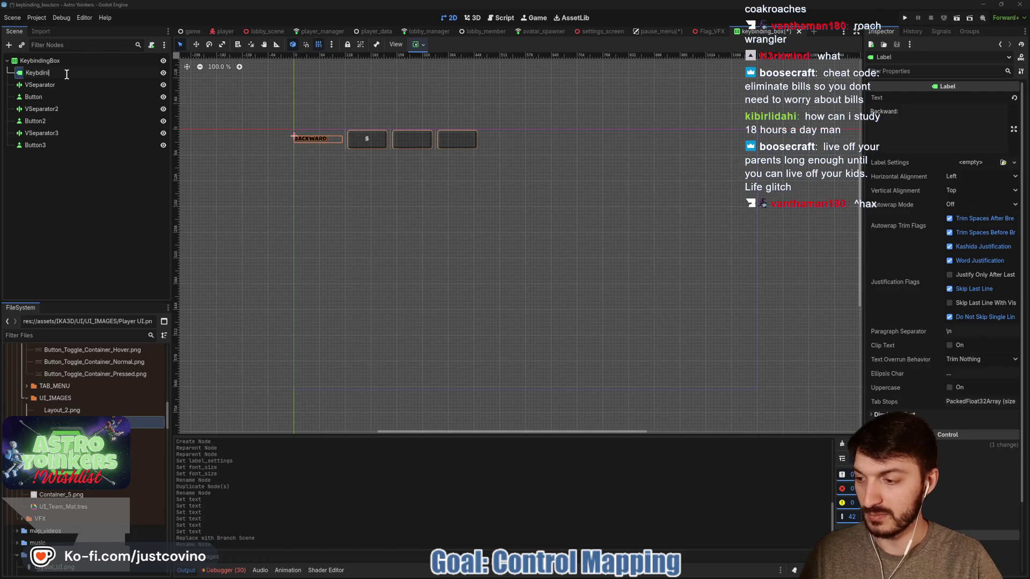
{"action": "key", "text": "BackSpace"}
{"action": "key", "text": "BackSpace"}
{"action": "key", "text": "BackSpace"}
{"action": "type", "text": "in"}
{"action": "key", "text": "BackSpace"}
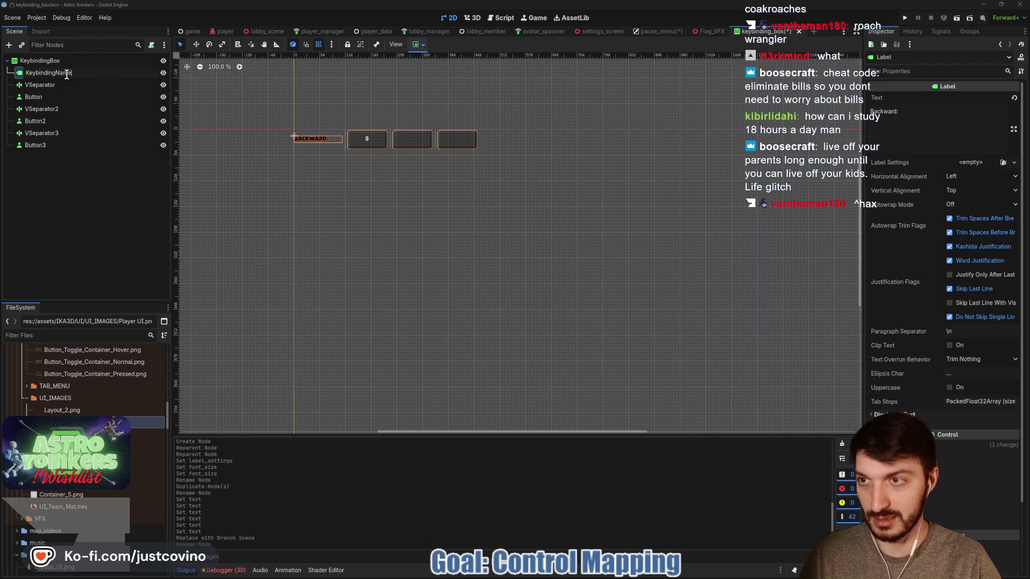
{"action": "key", "text": "Return"}
{"action": "key", "text": "ctrl+s"}
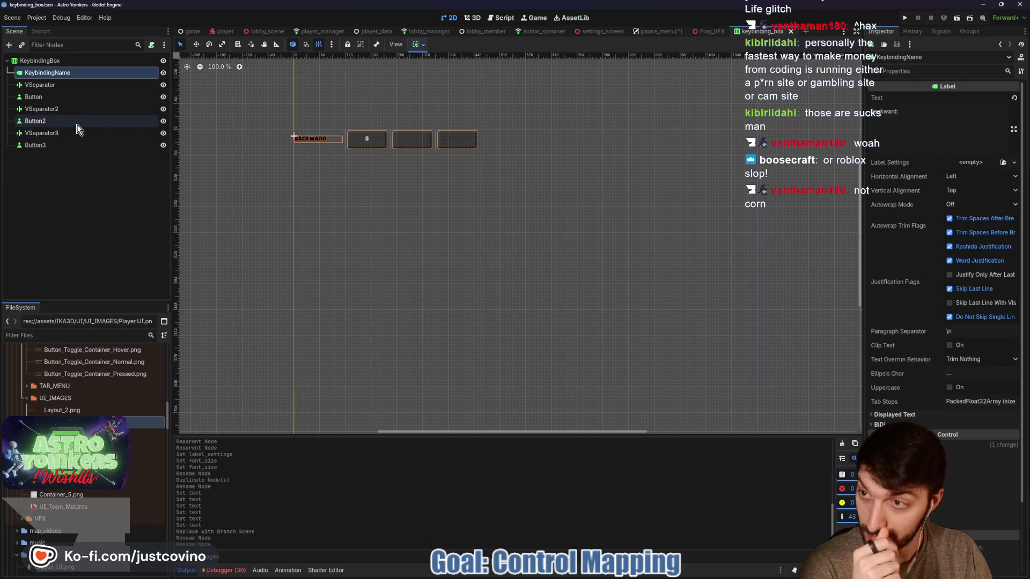
- Rename Button, Button2 and Button3 to KeyboardButton, ControlButton and ExtraButton, then save
{"action": "double_click", "coordinate": [59, 97]}
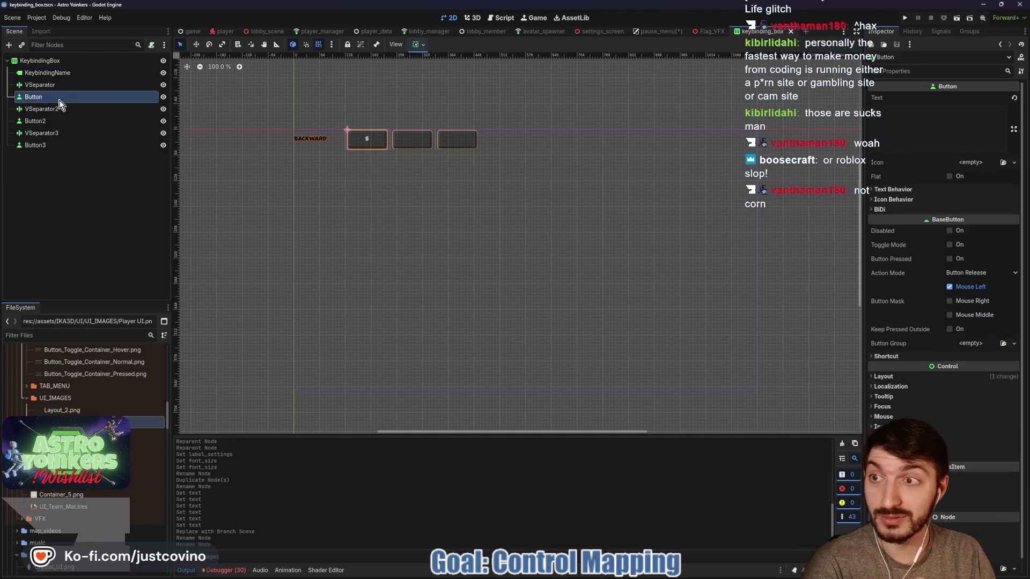
{"action": "type", "text": "yboardButton"}
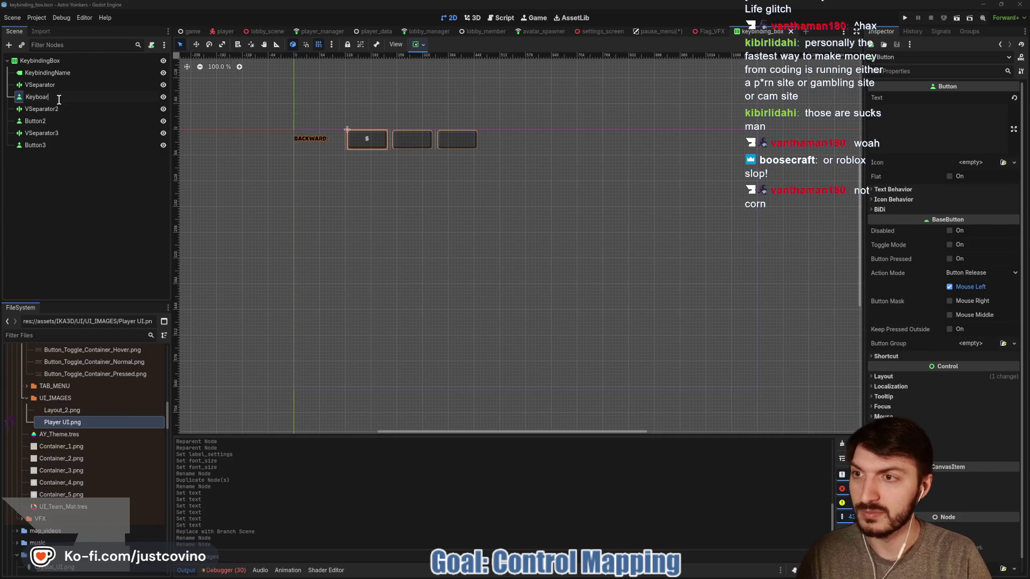
{"action": "key", "text": "Return"}
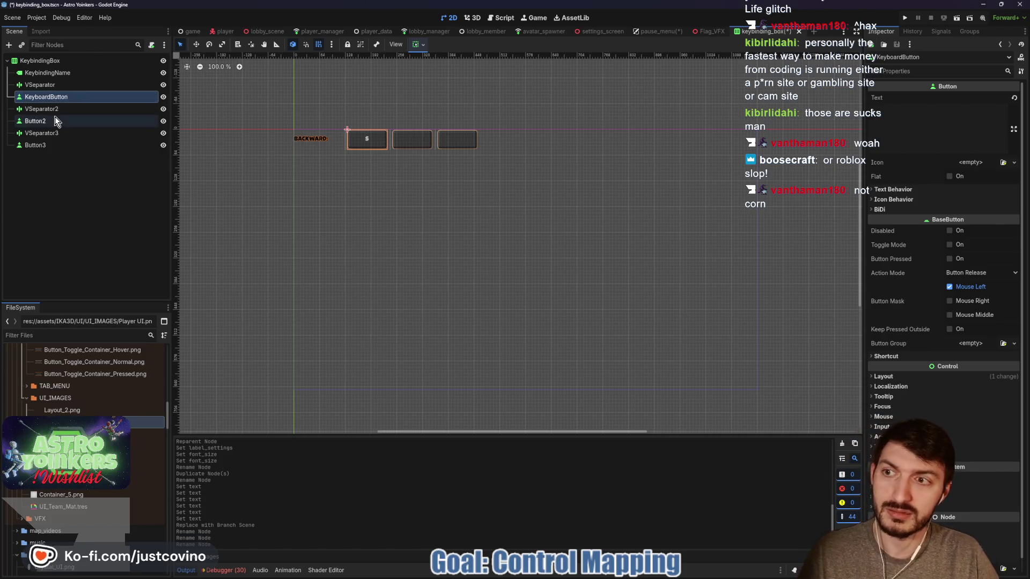
{"action": "double_click", "coordinate": [54, 117]}
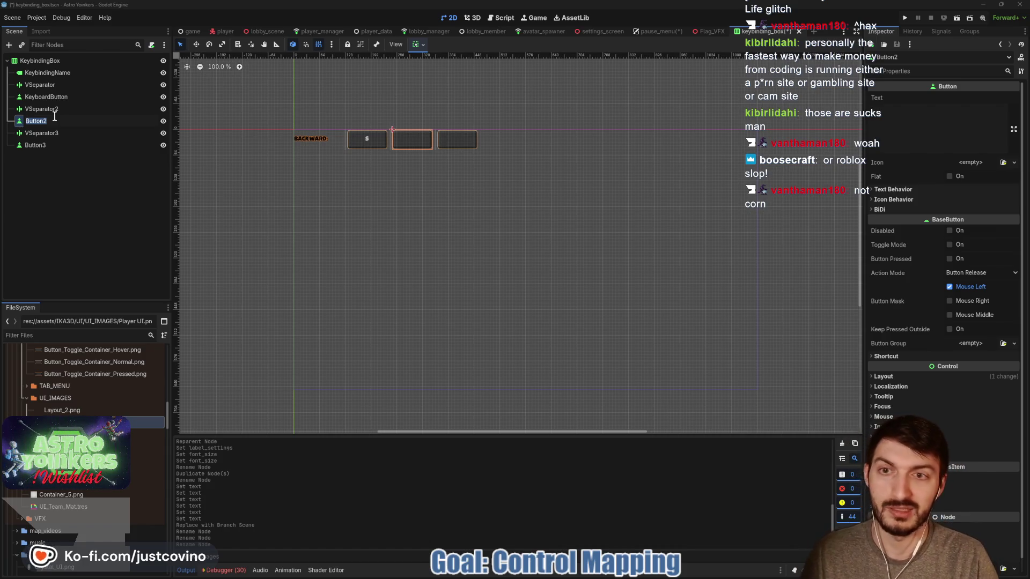
{"action": "type", "text": "roll"}
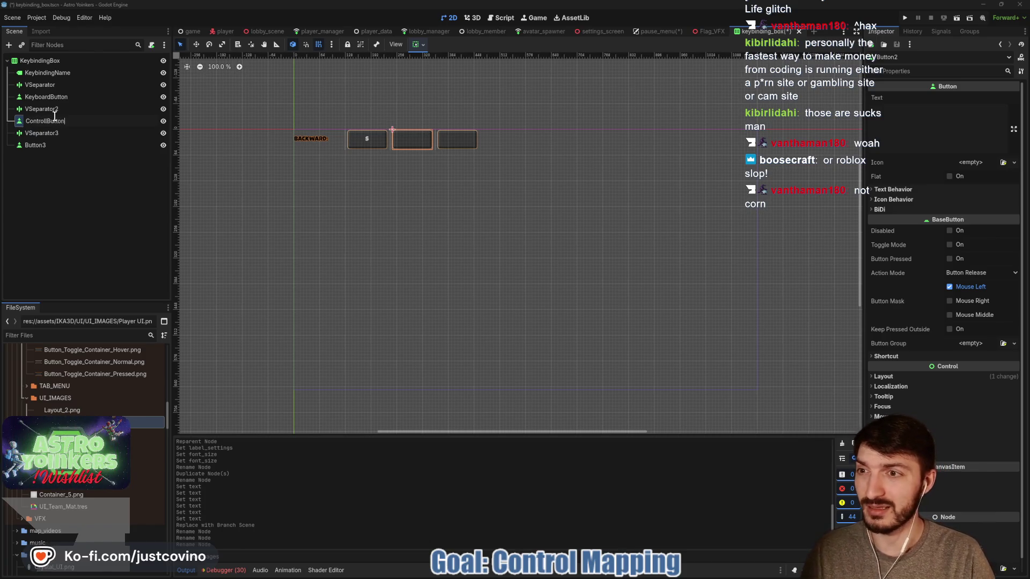
{"action": "key", "text": "Return"}
{"action": "double_click", "coordinate": [68, 145]}
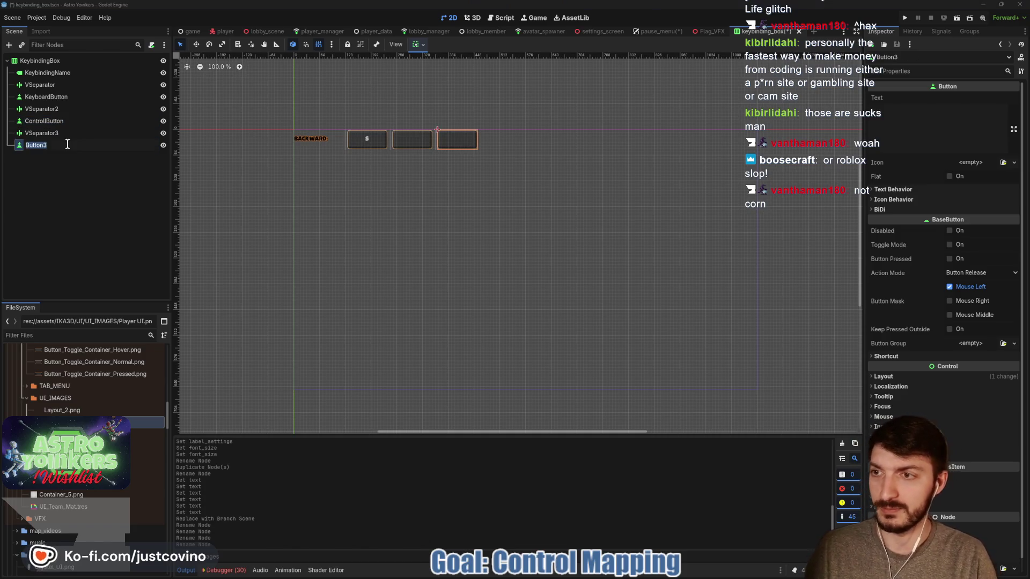
{"action": "type", "text": "ExtraBu"}
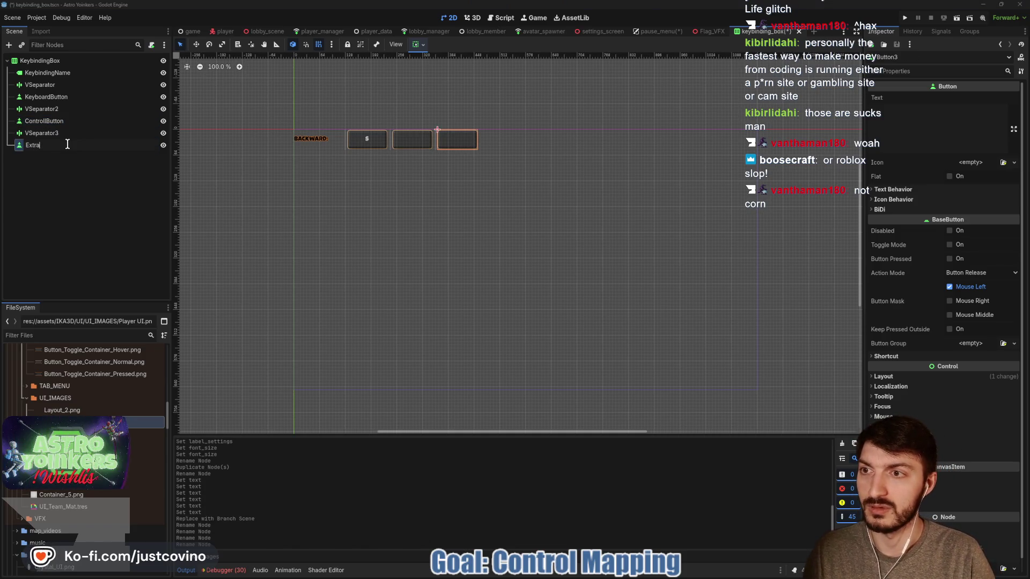
{"action": "type", "text": "tton"}
{"action": "key", "text": "Return"}
{"action": "key", "text": "ctrl+s"}
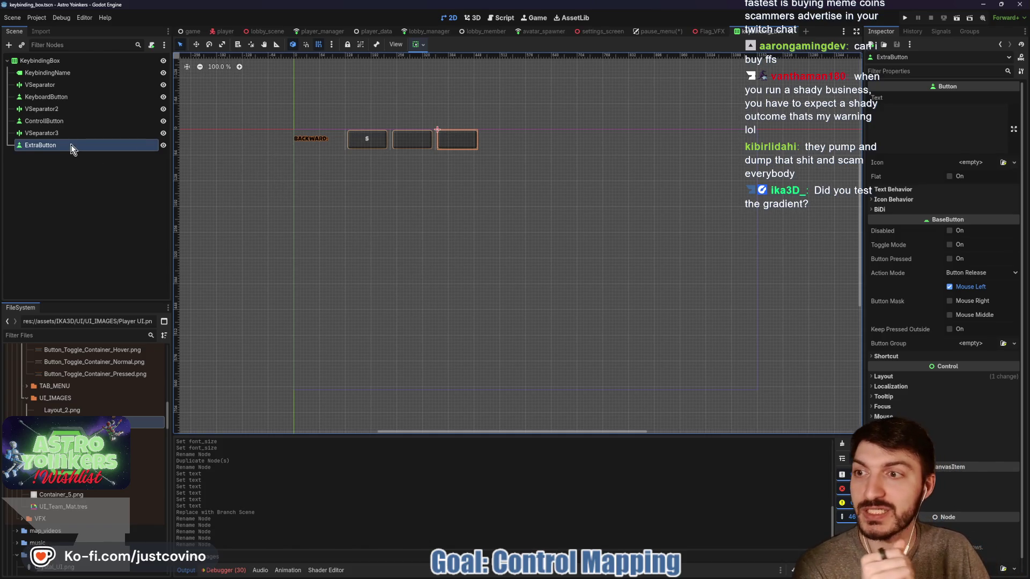
{"action": "left_click", "coordinate": [40, 60]}
{"action": "left_click", "coordinate": [152, 44]}
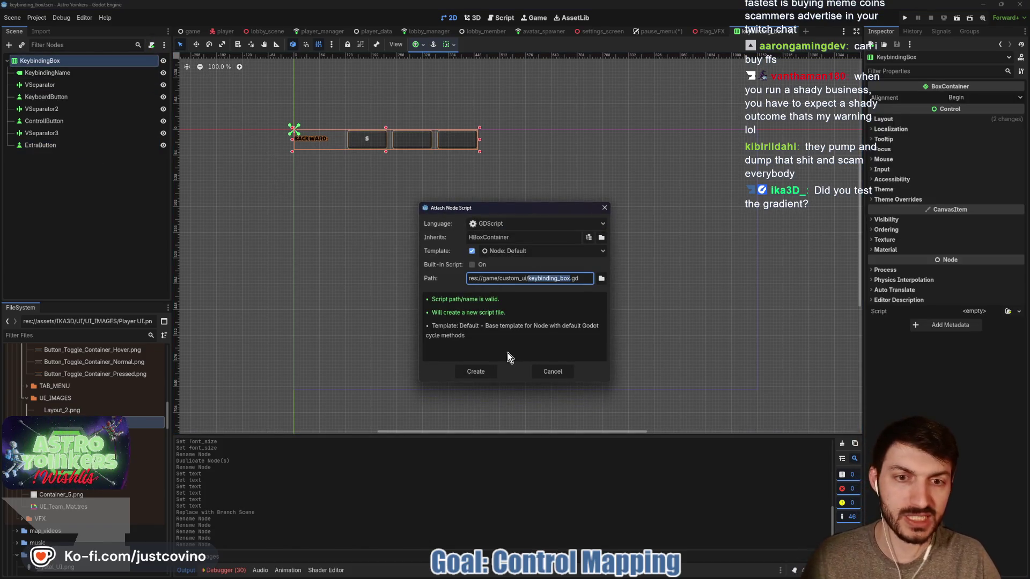
{"action": "left_click", "coordinate": [472, 373]}
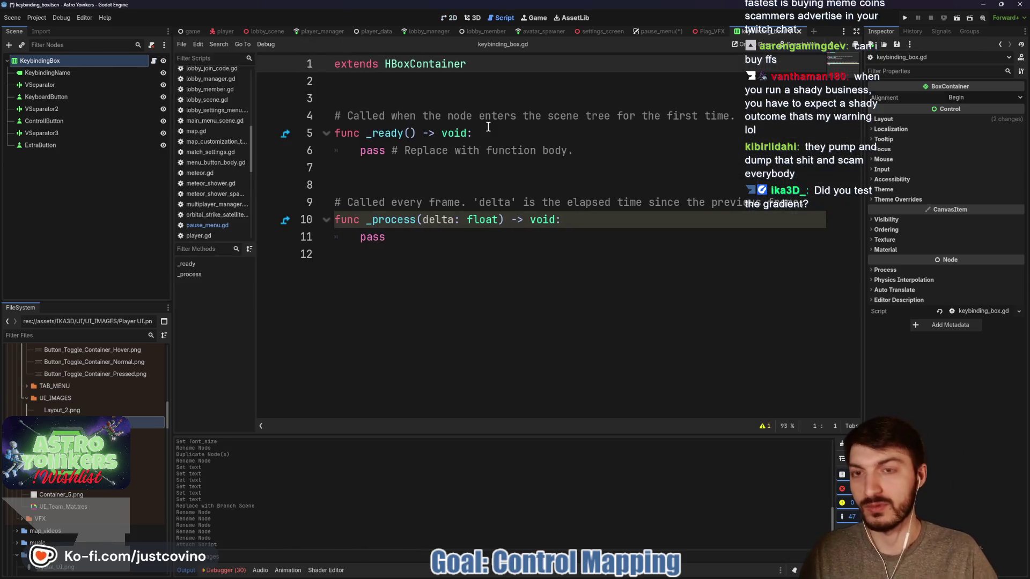
{"action": "type", "text": "lass_name Ke"}
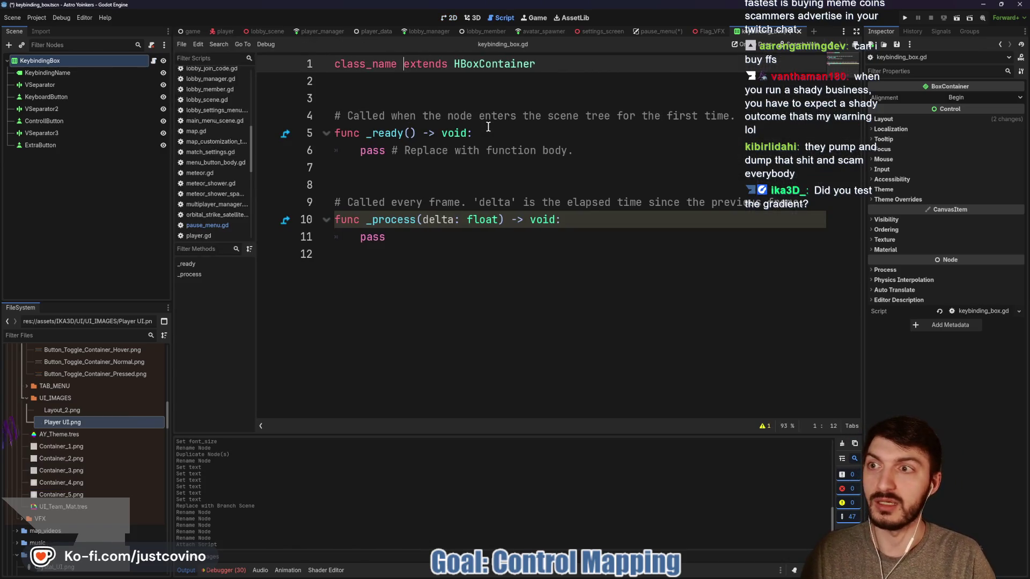
{"action": "type", "text": "ybindingB"}
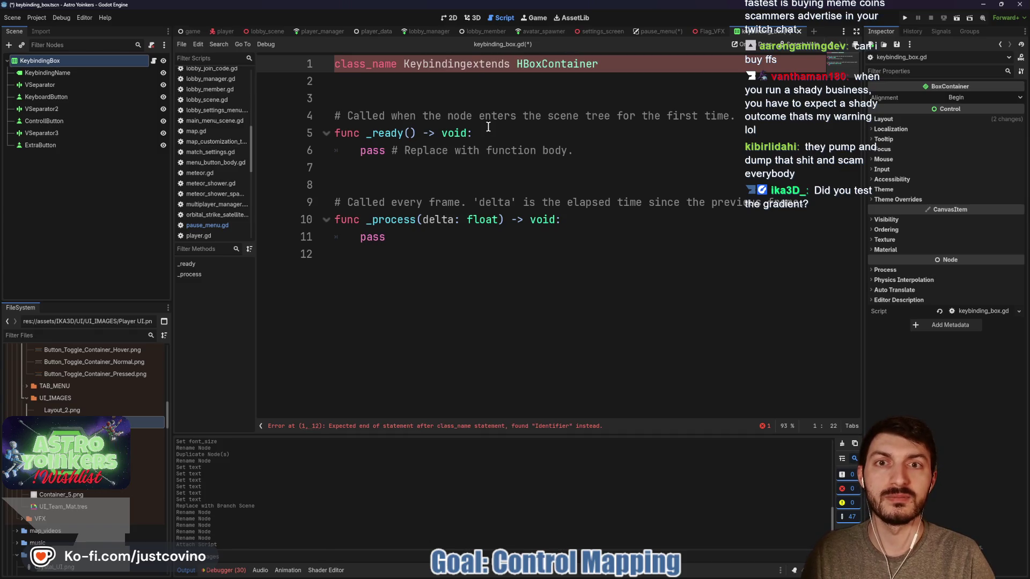
{"action": "type", "text": "ox"}
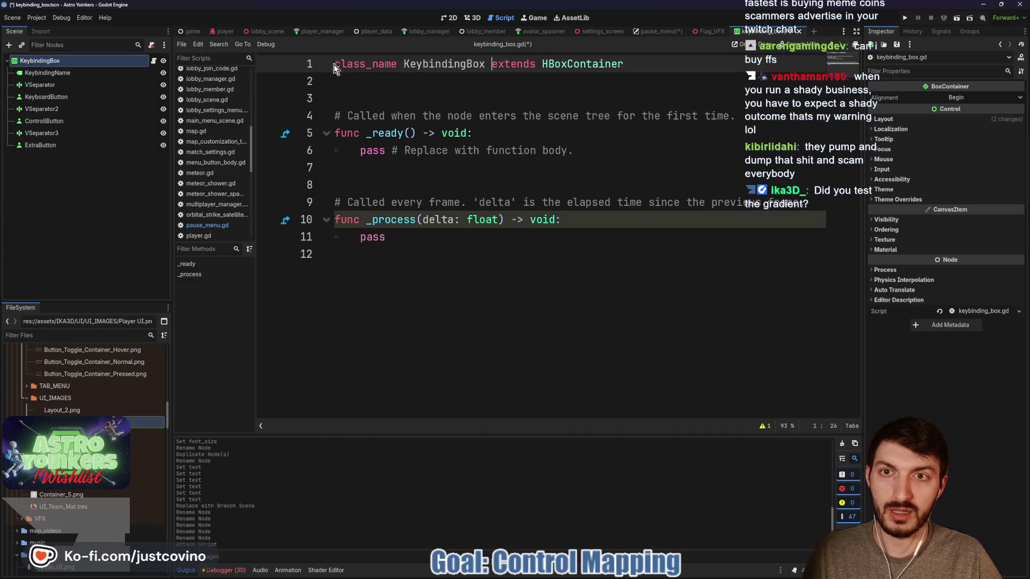
{"action": "left_click", "coordinate": [334, 64]}
{"action": "key", "text": "Return"}
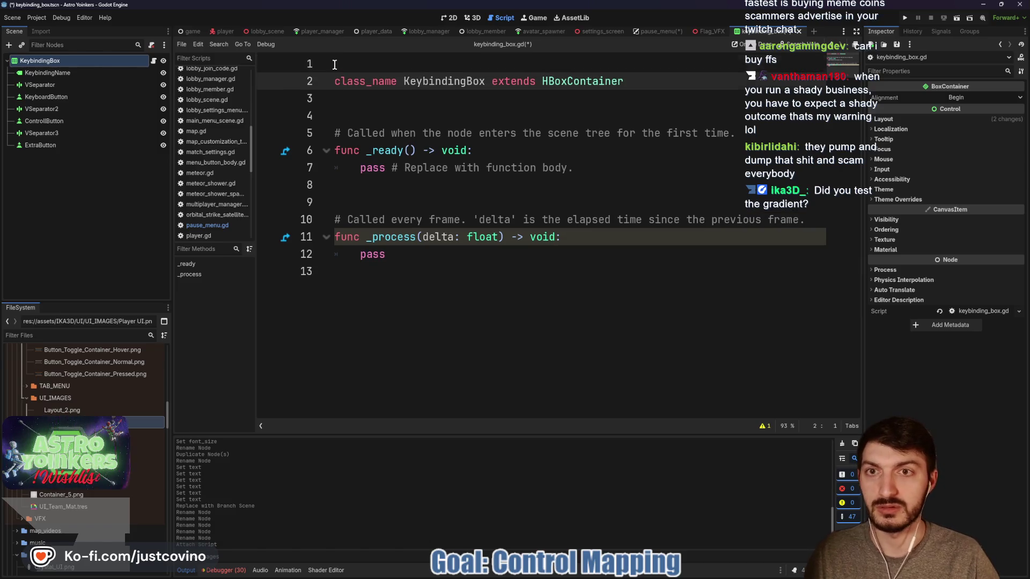
{"action": "left_click", "coordinate": [334, 64]}
{"action": "type", "text": "@tool"}
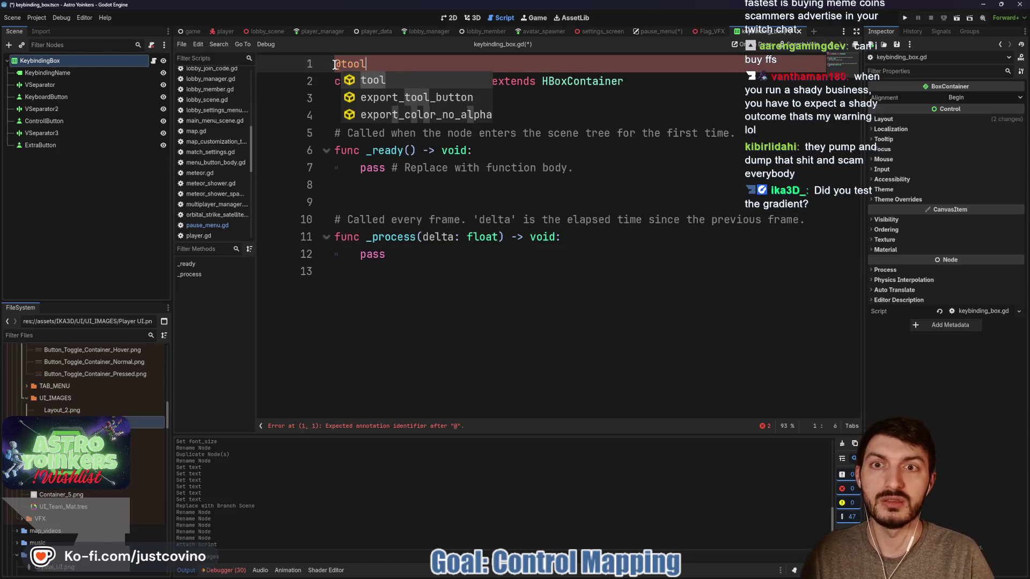
{"action": "key", "text": "Escape"}
- Delete the template _ready and _process functions, then bring up the Astro Yoinkers store page
{"action": "left_click", "coordinate": [370, 115]}
{"action": "mouse_move", "coordinate": [397, 256]}
{"action": "left_mouse_down"}
{"action": "mouse_move", "coordinate": [316, 193]}
{"action": "mouse_move", "coordinate": [312, 131]}
{"action": "left_mouse_up"}
{"action": "key", "text": "BackSpace"}
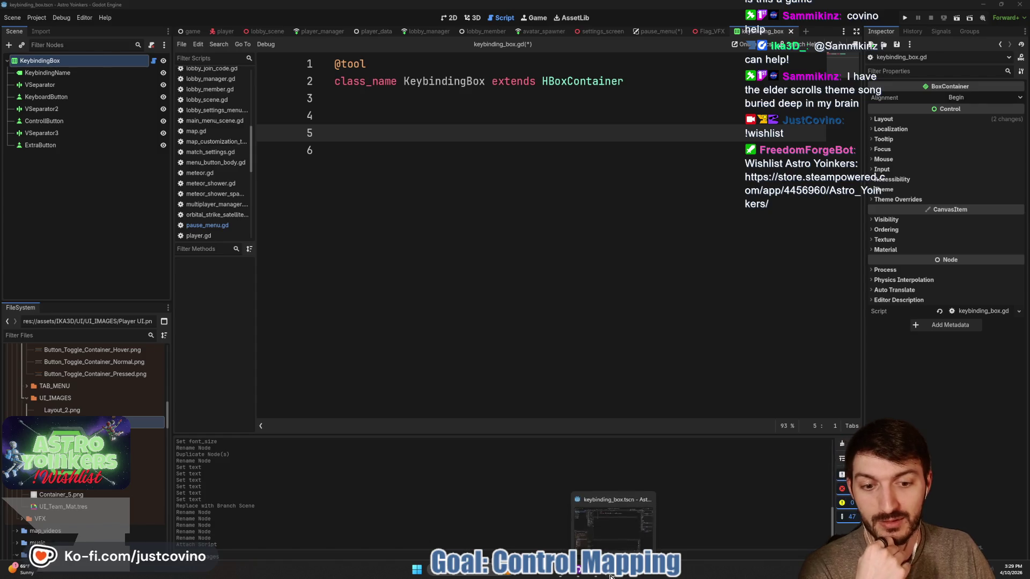
{"action": "left_click", "coordinate": [596, 572]}
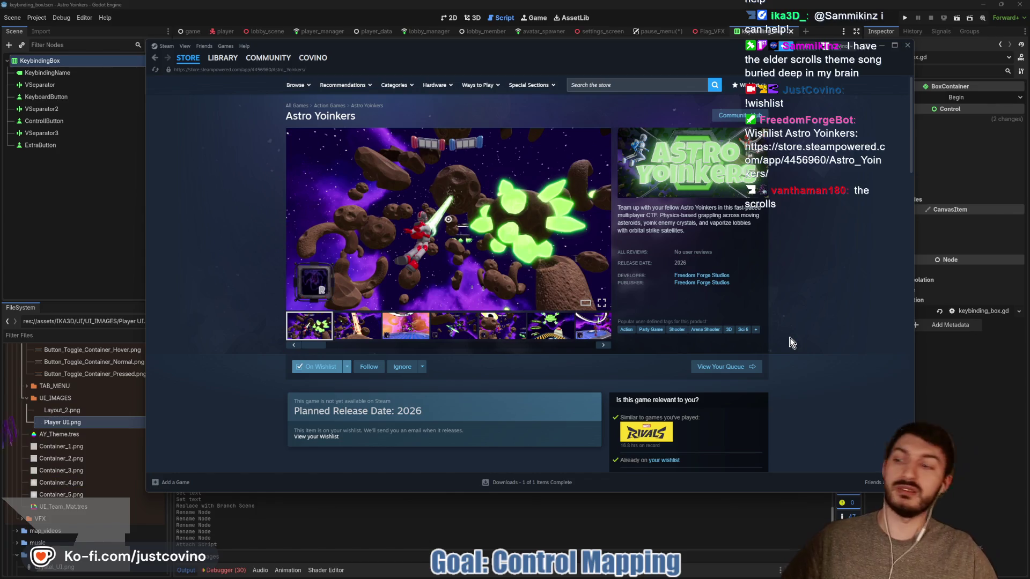
{"action": "left_click", "coordinate": [95, 236]}
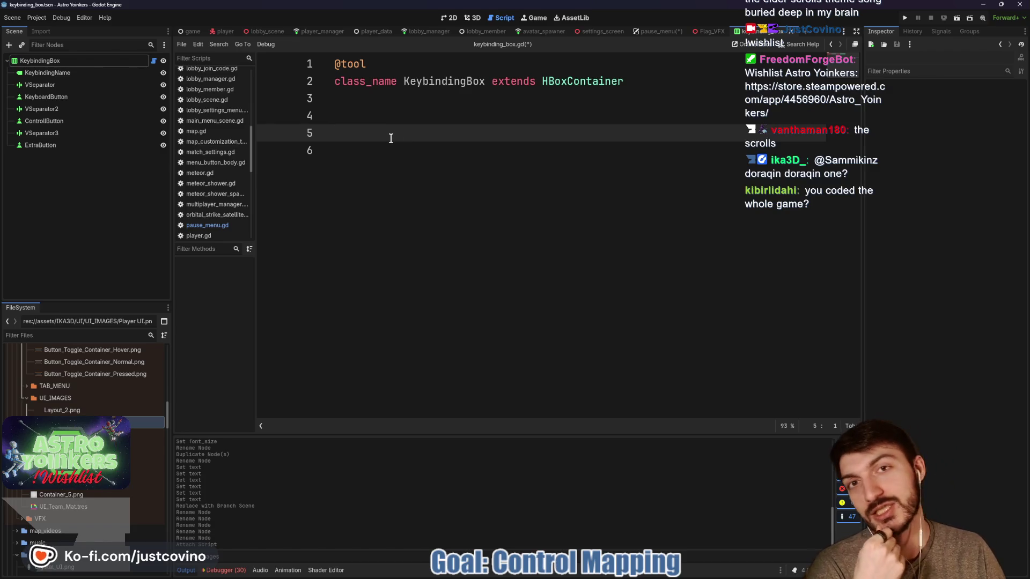
- Add an empty func update_box() -> void: below class_name, with a blank line above it, and save
{"action": "left_click", "coordinate": [355, 120]}
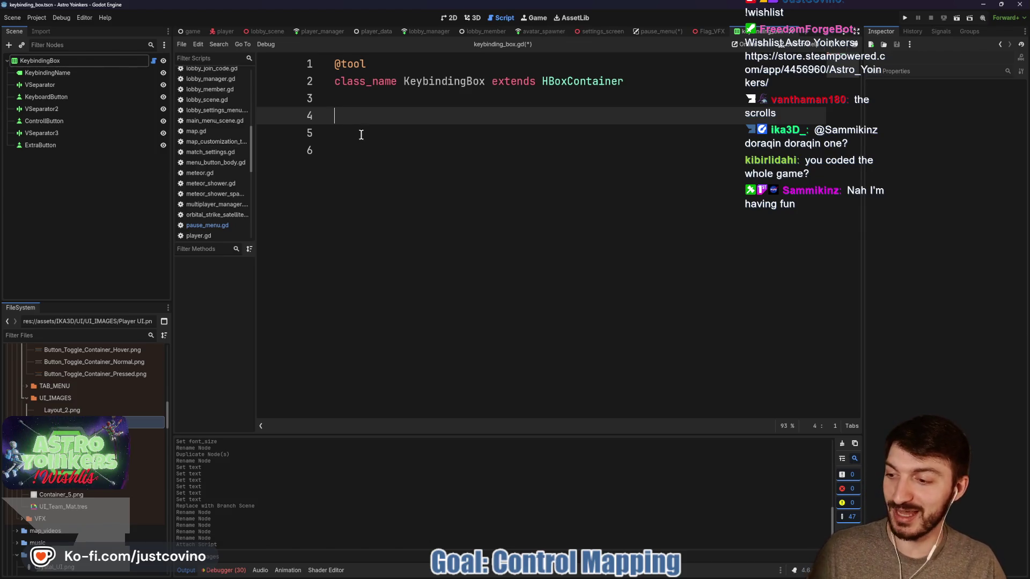
{"action": "key", "text": "ctrl+s"}
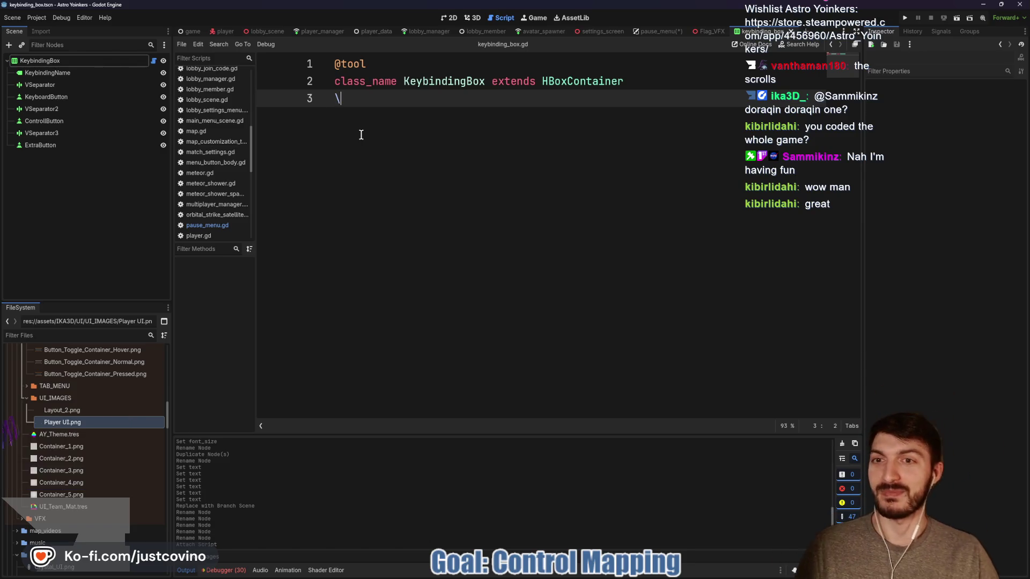
{"action": "key", "text": "Return"}
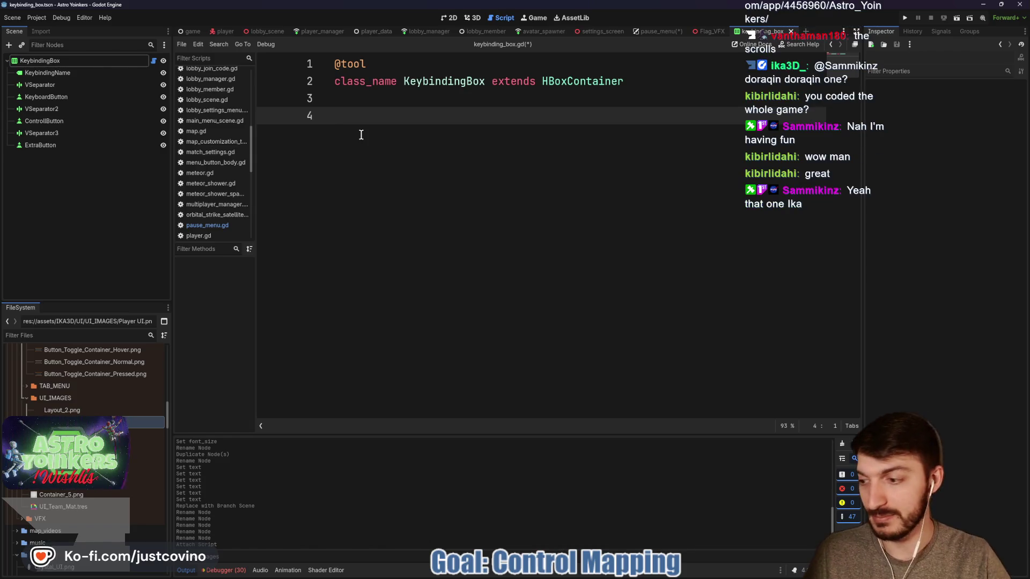
{"action": "type", "text": "_upda"}
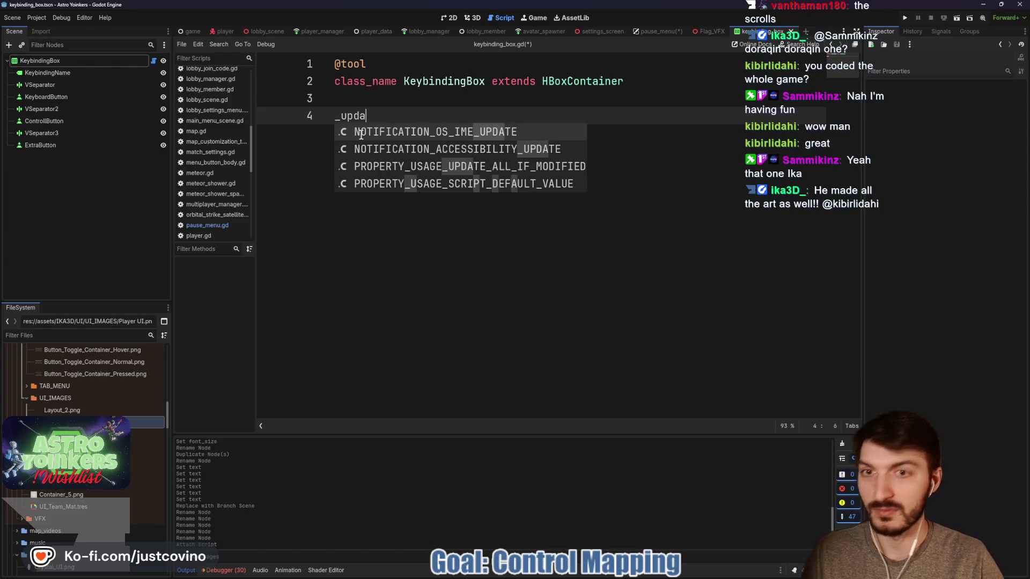
{"action": "key", "text": "BackSpace"}
{"action": "key", "text": "BackSpace"}
{"action": "key", "text": "BackSpace"}
{"action": "type", "text": "func up"}
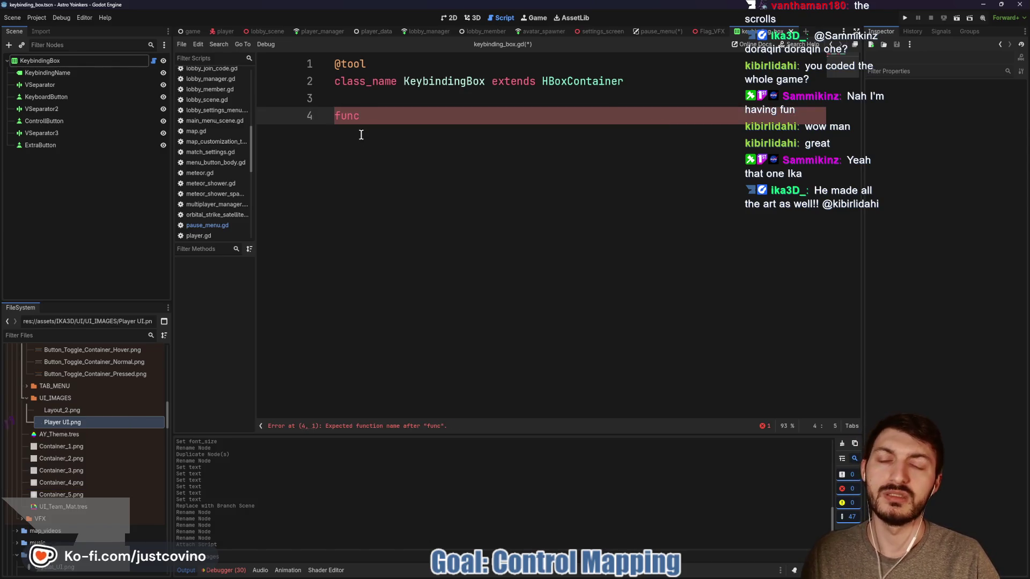
{"action": "type", "text": "_"}
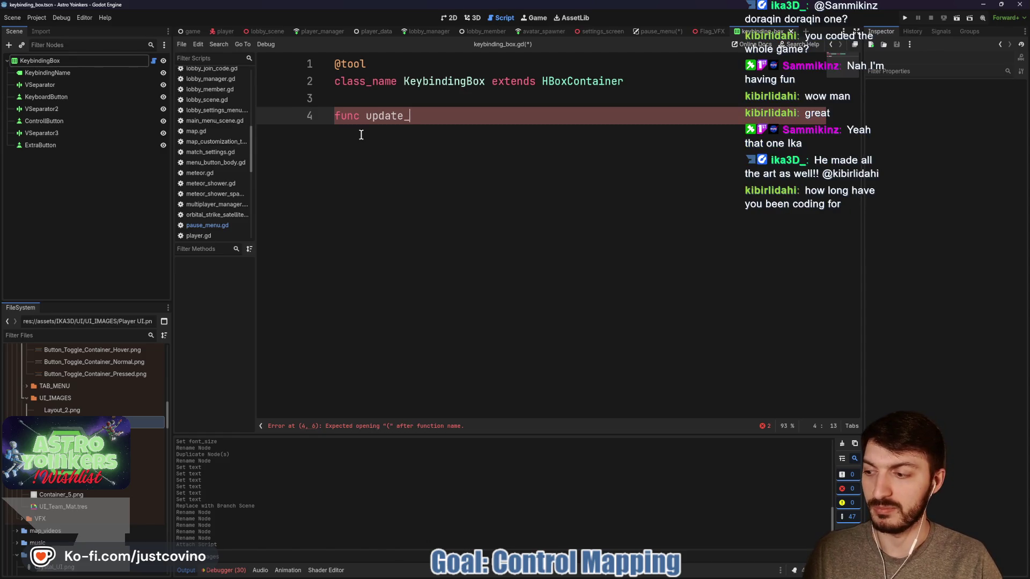
{"action": "type", "text": "box"}
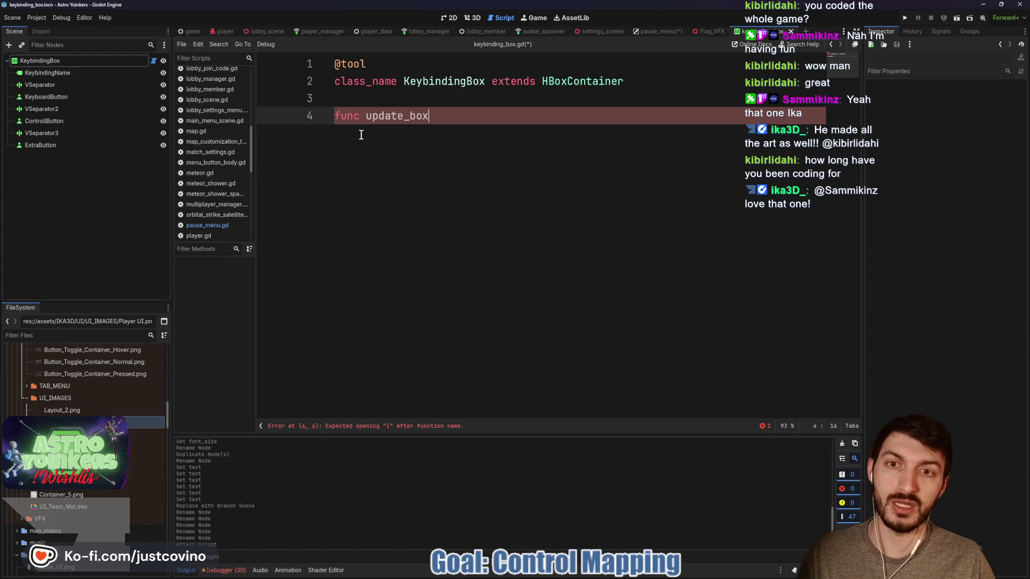
{"action": "type", "text": "() -> voi"}
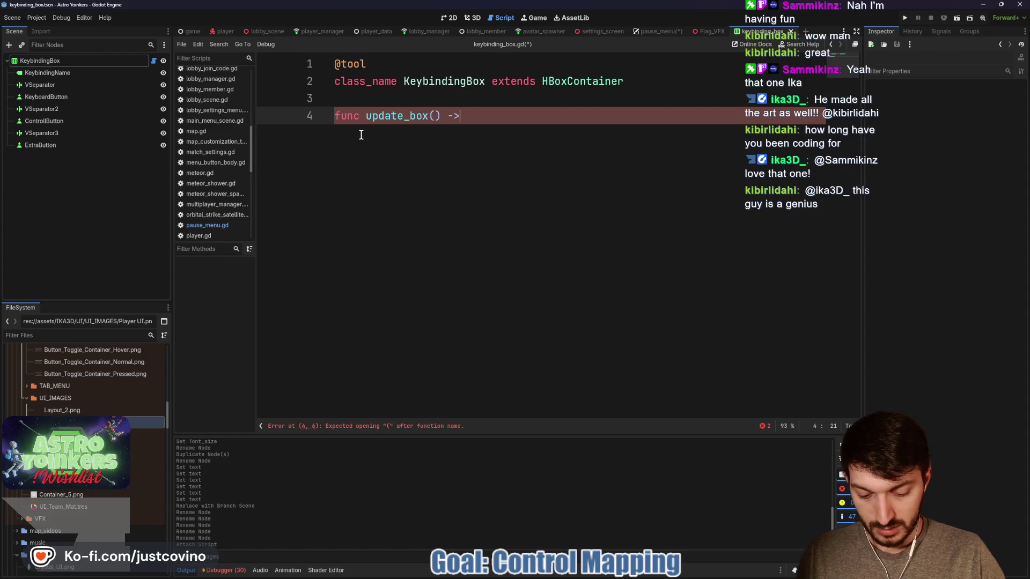
{"action": "type", "text": "d:"}
{"action": "key", "text": "Return"}
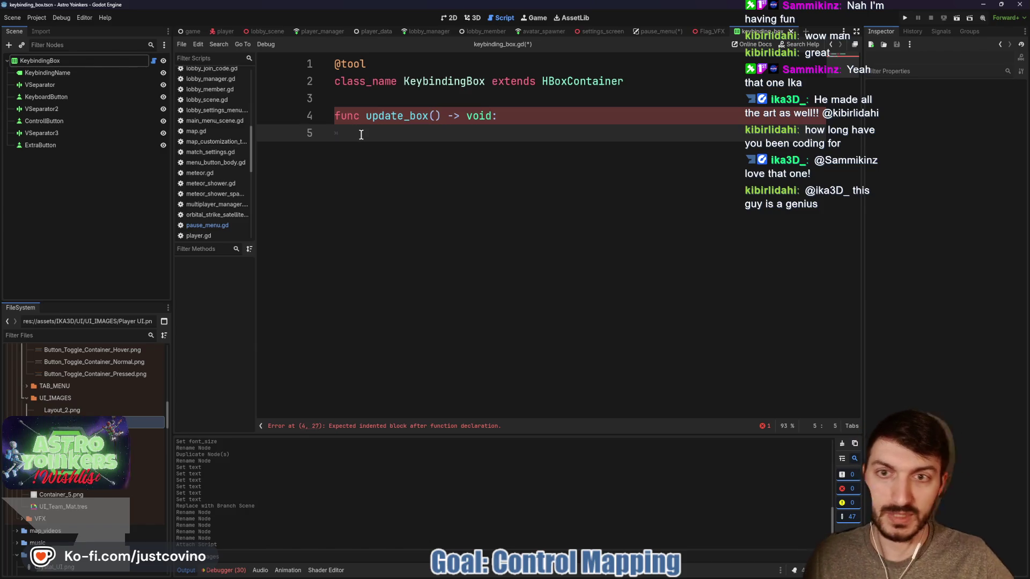
{"action": "left_click", "coordinate": [348, 98]}
{"action": "key", "text": "Return"}
{"action": "key", "text": "ctrl+s"}
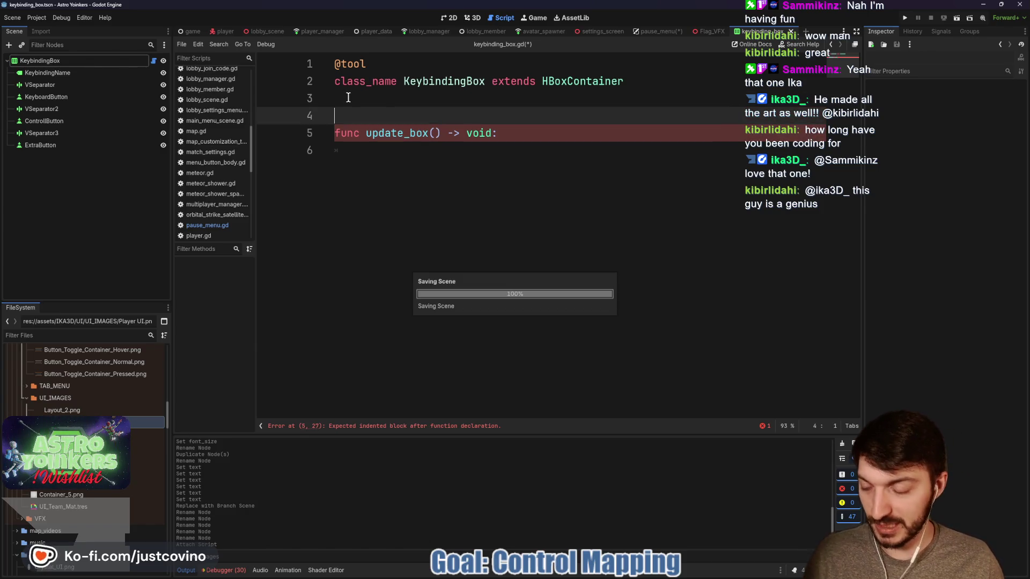
{"action": "left_click", "coordinate": [386, 150]}
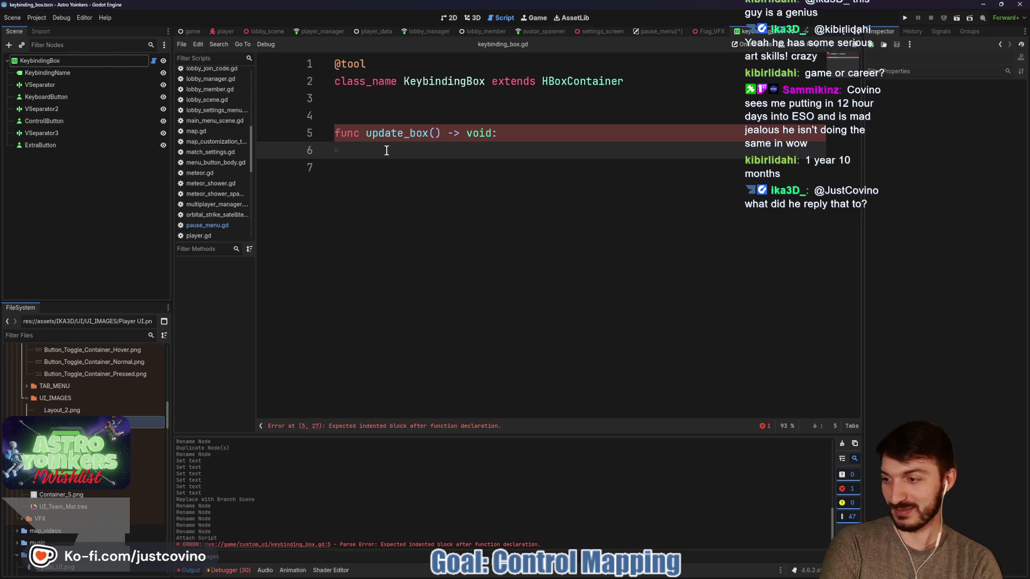
{"action": "key", "text": "alt+Tab"}
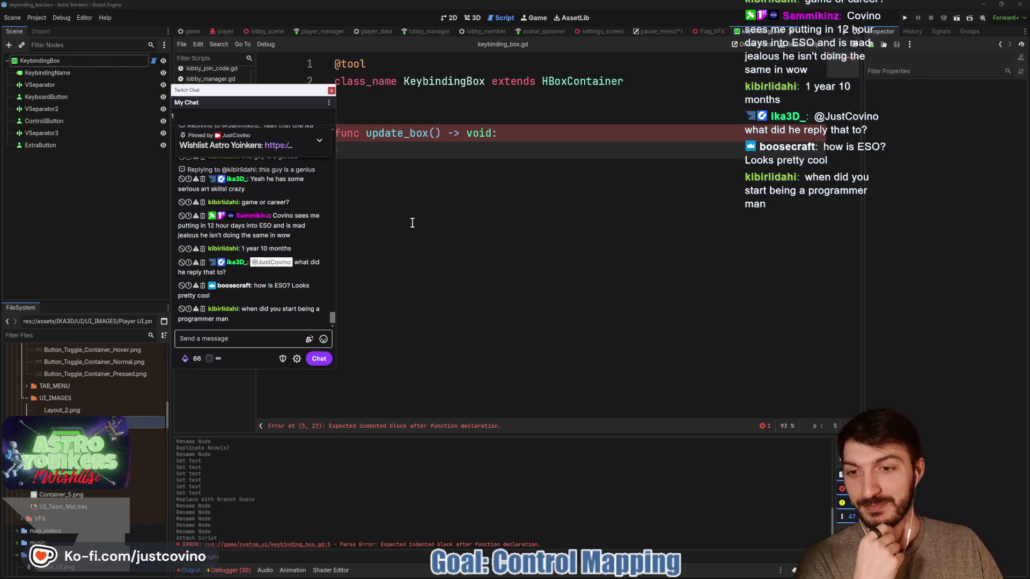
{"action": "mouse_move", "coordinate": [246, 98]}
{"action": "left_mouse_down"}
{"action": "mouse_move", "coordinate": [6, 110]}
{"action": "mouse_move", "coordinate": [27, 242]}
{"action": "mouse_move", "coordinate": [169, 155]}
{"action": "mouse_move", "coordinate": [214, 150]}
{"action": "mouse_move", "coordinate": [0, 150]}
{"action": "left_mouse_up"}
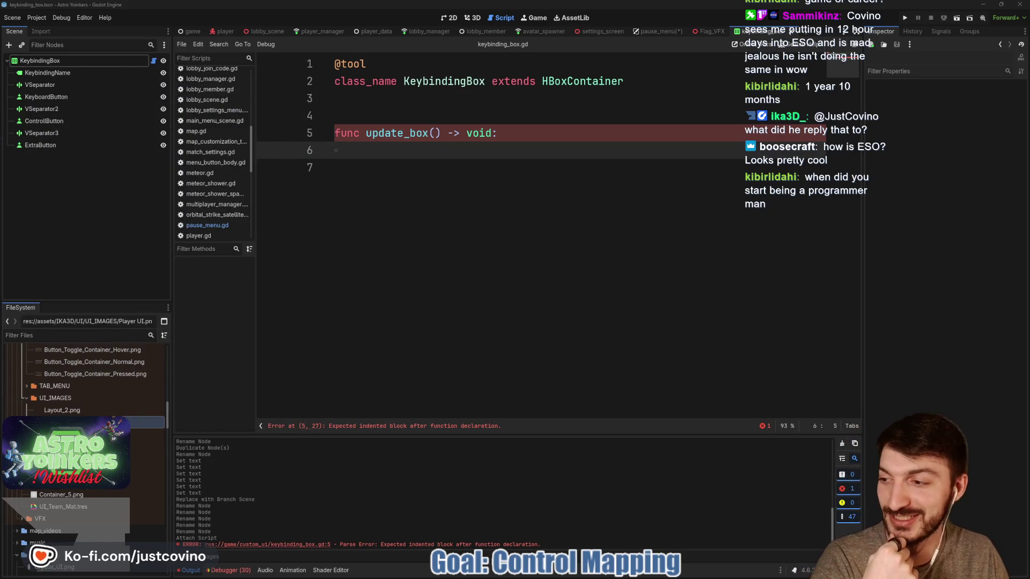
{"action": "left_click", "coordinate": [430, 160]}
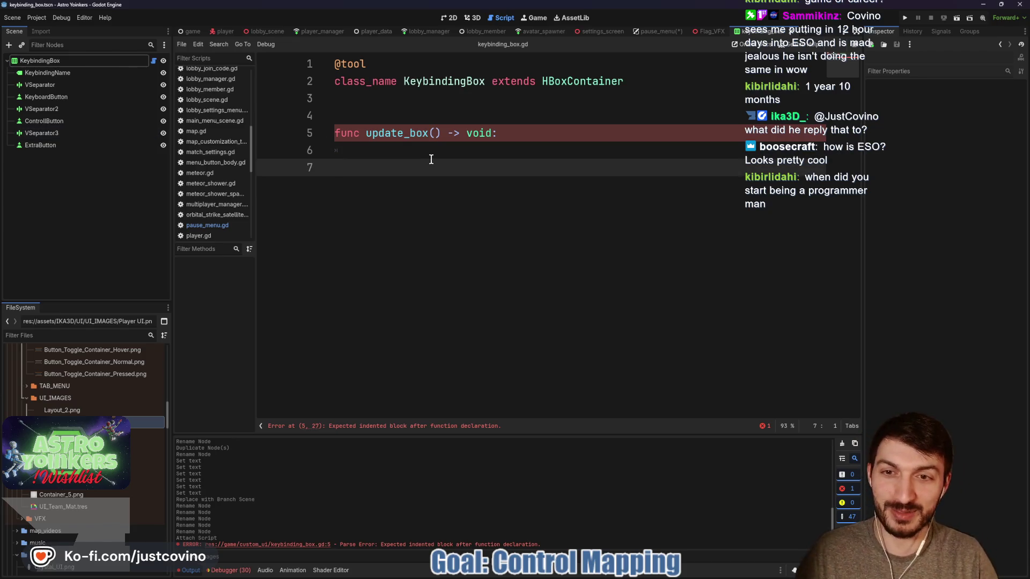
{"action": "left_click", "coordinate": [392, 99]}
{"action": "key", "text": "Return"}
{"action": "key", "text": "Return"}
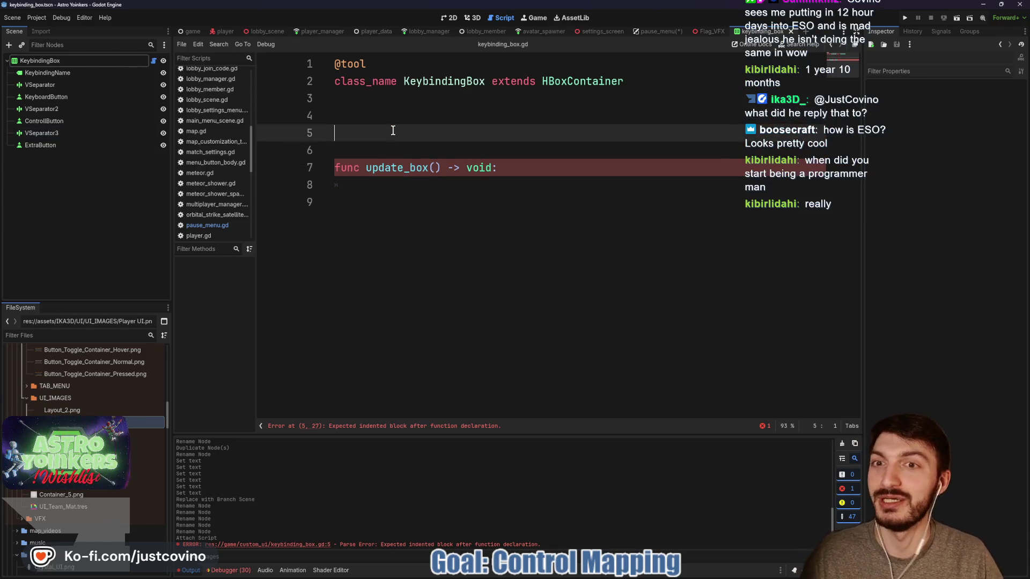
{"action": "left_click", "coordinate": [367, 122]}
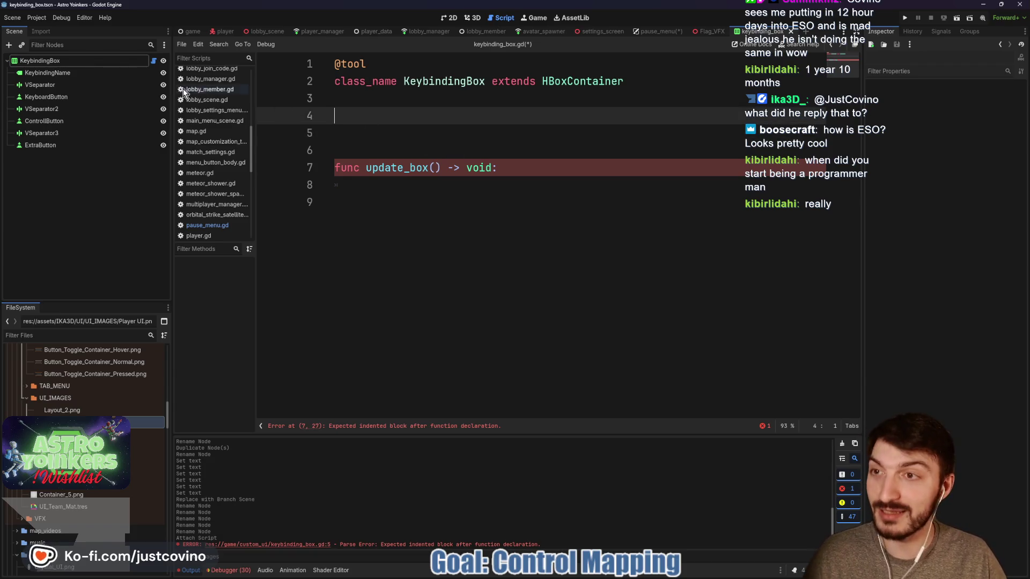
{"action": "left_click", "coordinate": [79, 73]}
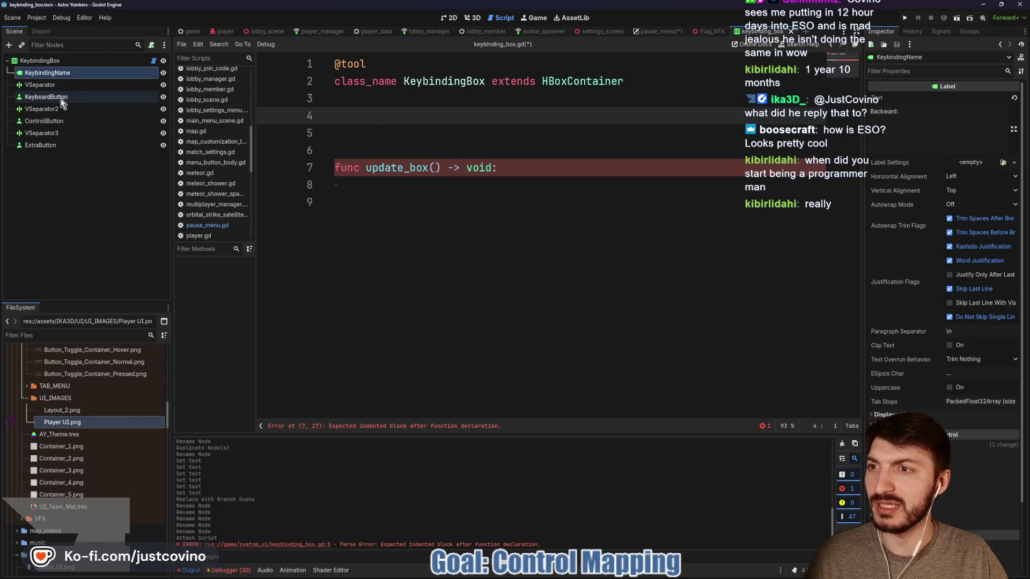
{"action": "left_click", "coordinate": [67, 97], "text": "ctrl"}
{"action": "left_click", "coordinate": [54, 120], "text": "ctrl"}
{"action": "left_click", "coordinate": [56, 146], "text": "ctrl"}
{"action": "left_click_drag", "start_coordinate": [56, 146], "coordinate": [349, 115]}
{"action": "left_click", "coordinate": [350, 102]}
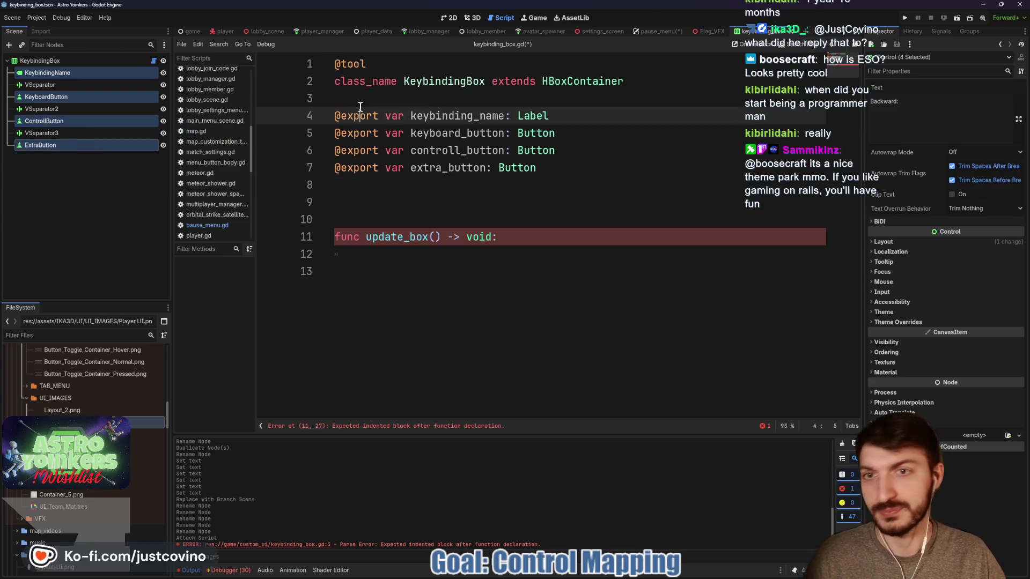
{"action": "key", "text": "Return"}
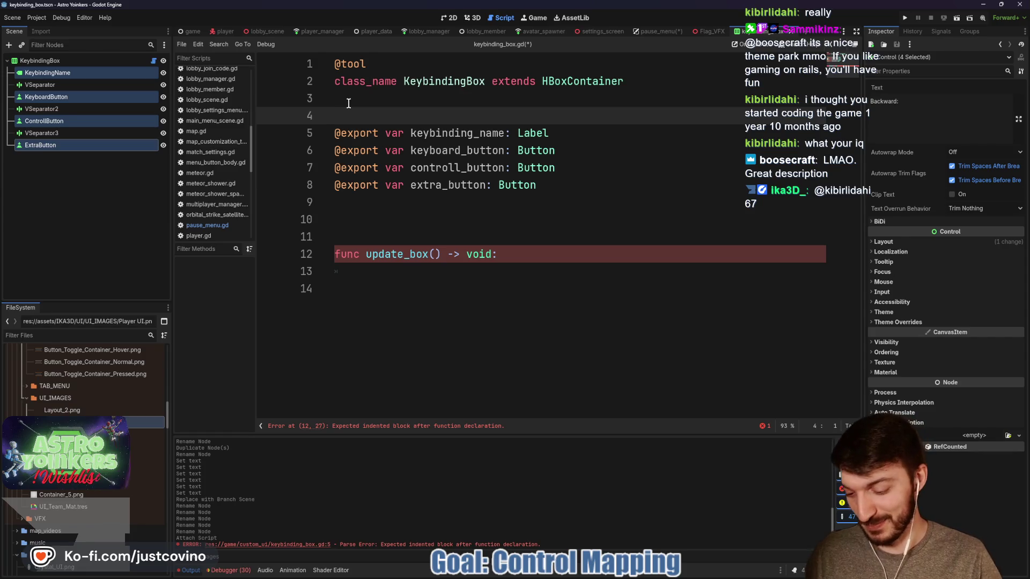
{"action": "type", "text": "@export_"}
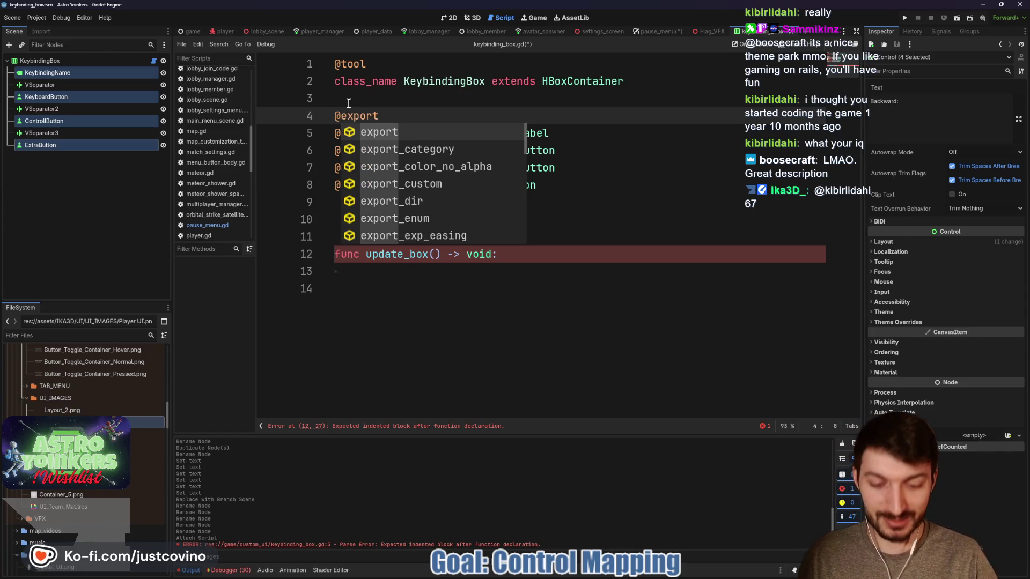
{"action": "type", "text": "sub"}
{"action": "key", "text": "Return"}
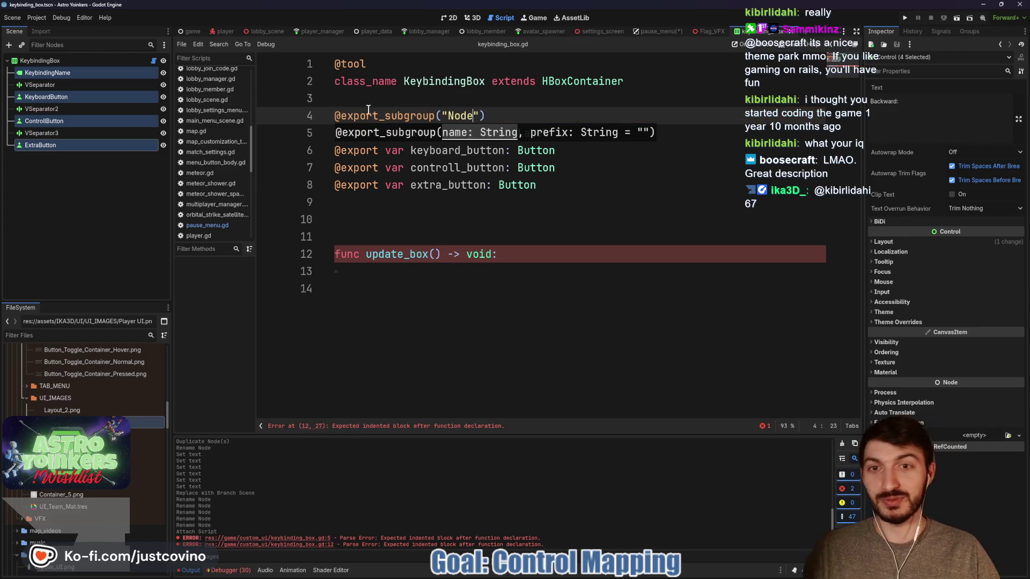
{"action": "key", "text": "End"}
{"action": "key", "text": "ctrl+s"}
{"action": "left_click", "coordinate": [408, 222]}
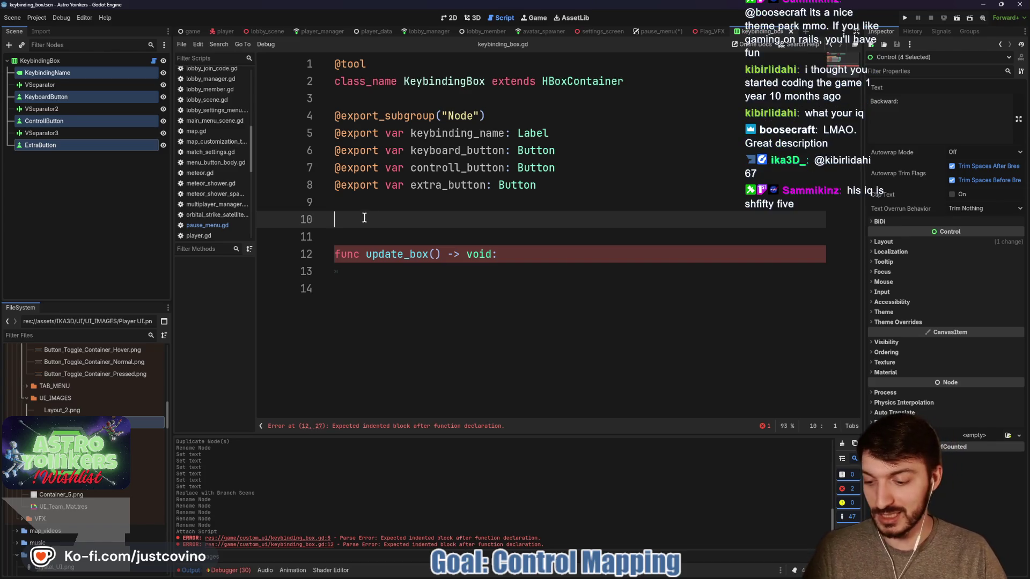
{"action": "left_click_drag", "start_coordinate": [318, 208], "coordinate": [322, 204]}
{"action": "mouse_move", "coordinate": [405, 228]}
{"action": "left_mouse_down"}
{"action": "mouse_move", "coordinate": [533, 228]}
{"action": "mouse_move", "coordinate": [652, 292]}
{"action": "left_mouse_up"}
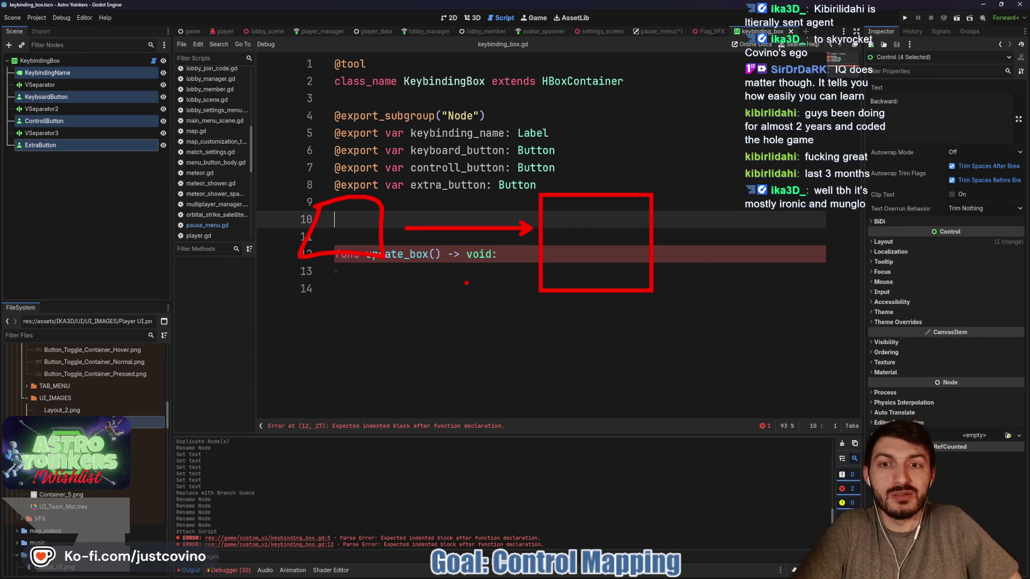
{"action": "mouse_move", "coordinate": [263, 169]}
{"action": "left_mouse_down"}
{"action": "mouse_move", "coordinate": [252, 189]}
{"action": "mouse_move", "coordinate": [325, 162]}
{"action": "mouse_move", "coordinate": [262, 171]}
{"action": "left_mouse_up"}
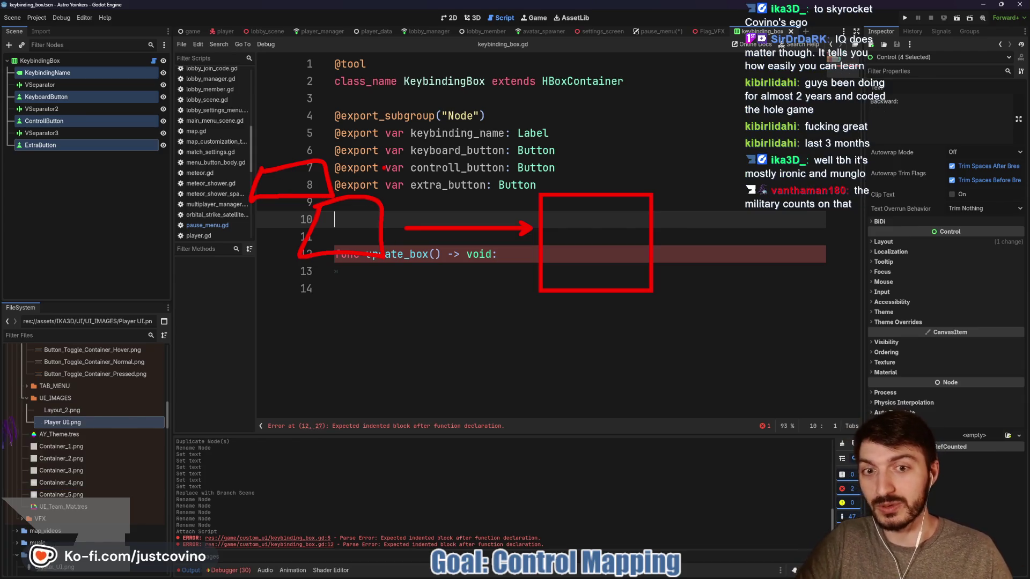
{"action": "left_click_drag", "start_coordinate": [409, 179], "coordinate": [539, 185]}
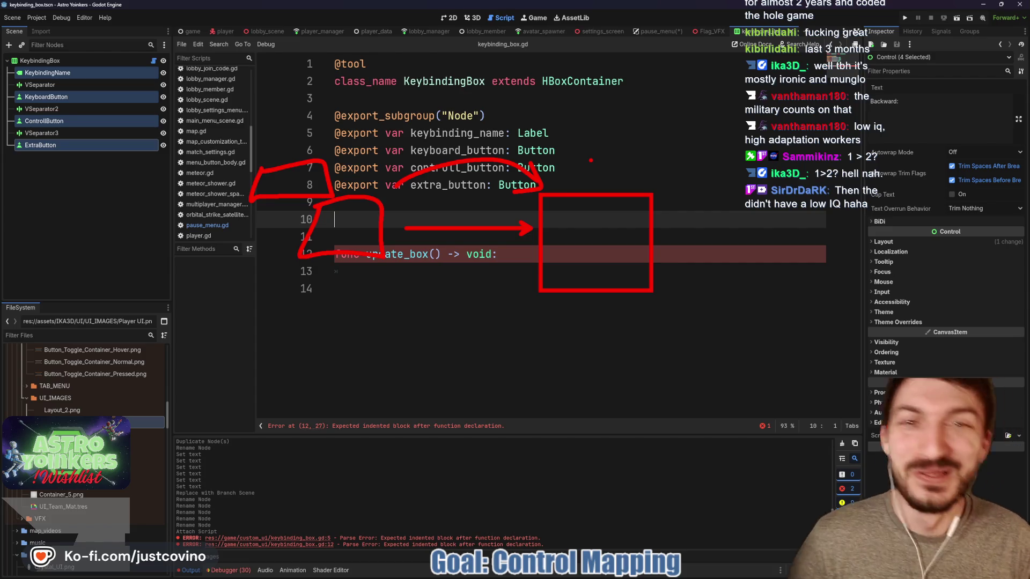
{"action": "key", "text": "Escape"}
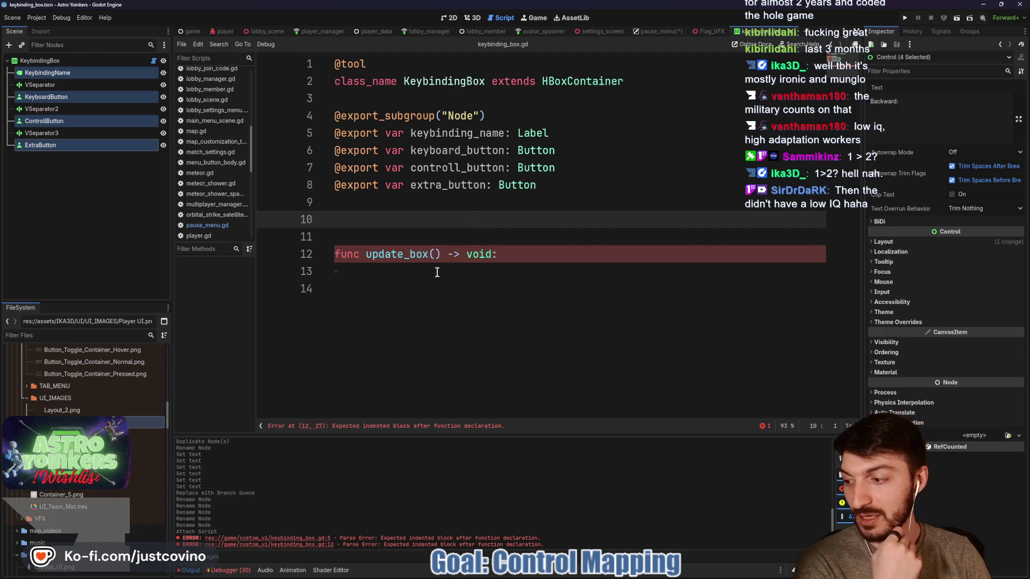
{"action": "left_click", "coordinate": [391, 200]}
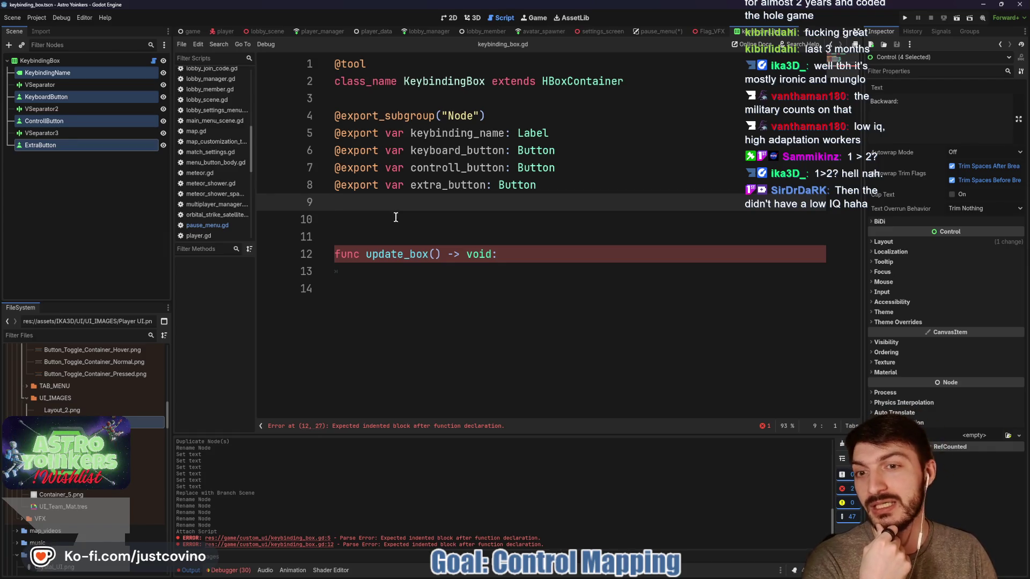
{"action": "left_click", "coordinate": [382, 220]}
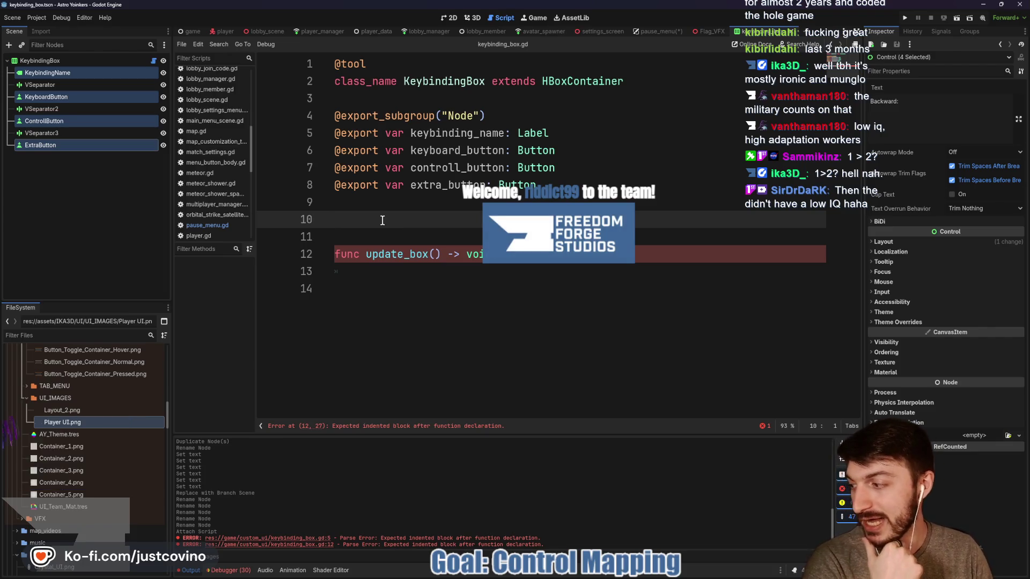
{"action": "left_click", "coordinate": [424, 273]}
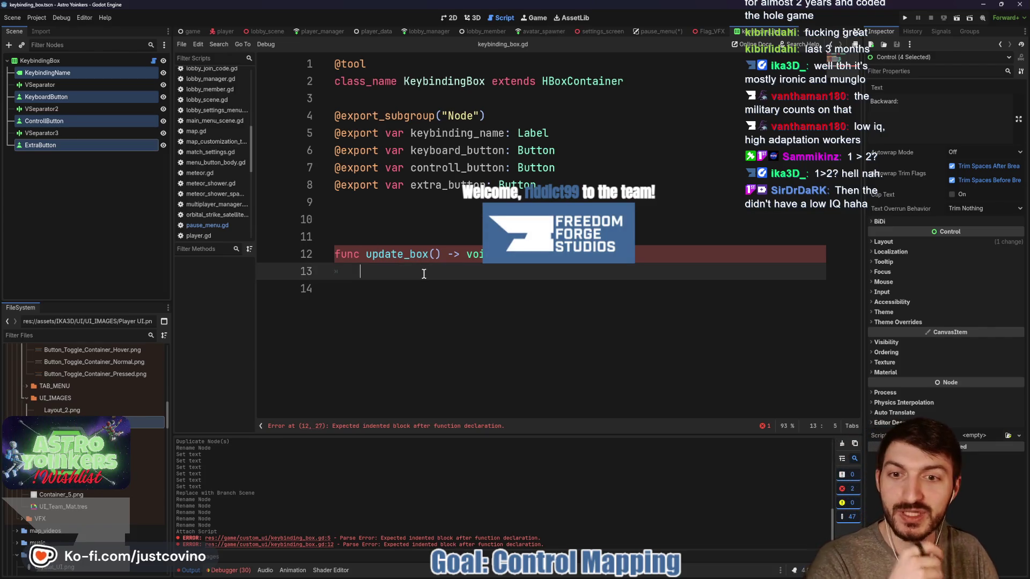
{"action": "left_click", "coordinate": [440, 282]}
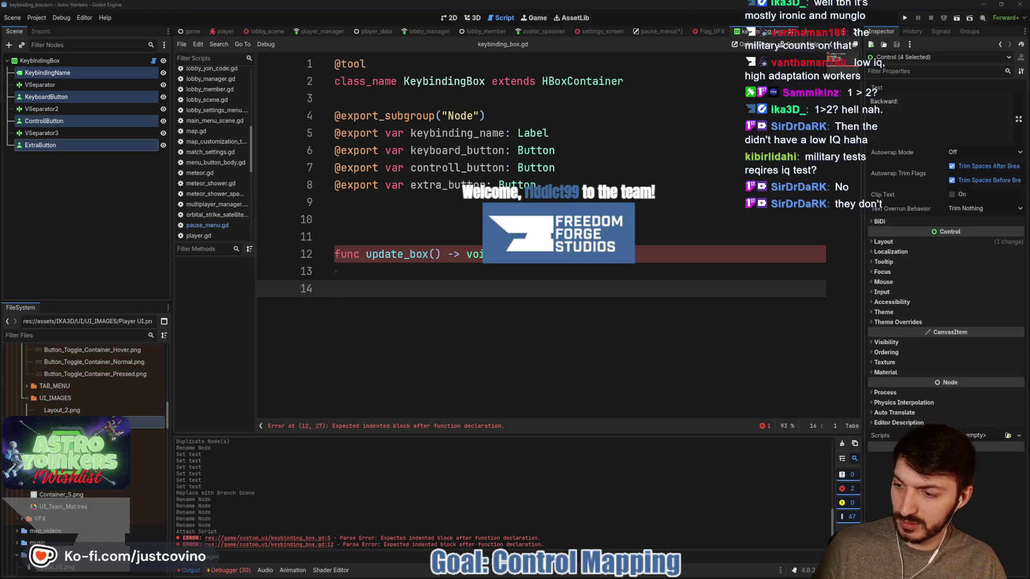
{"action": "left_click", "coordinate": [389, 272]}
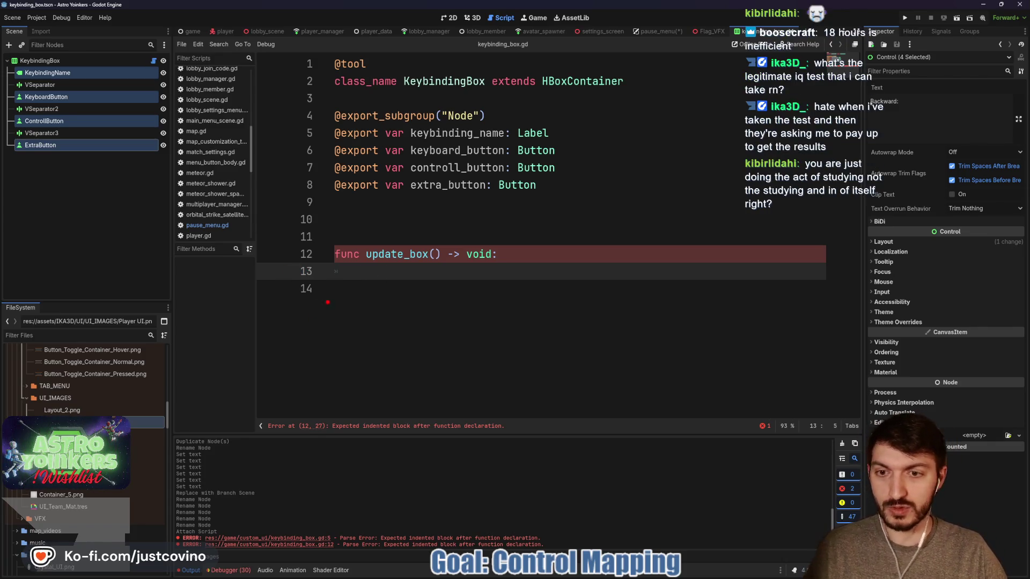
{"action": "mouse_move", "coordinate": [358, 308]}
{"action": "left_mouse_down"}
{"action": "mouse_move", "coordinate": [396, 311]}
{"action": "mouse_move", "coordinate": [471, 355]}
{"action": "left_mouse_up"}
{"action": "left_click_drag", "start_coordinate": [499, 307], "coordinate": [494, 363]}
{"action": "mouse_move", "coordinate": [547, 317]}
{"action": "left_mouse_down"}
{"action": "mouse_move", "coordinate": [526, 355]}
{"action": "mouse_move", "coordinate": [568, 312]}
{"action": "left_mouse_up"}
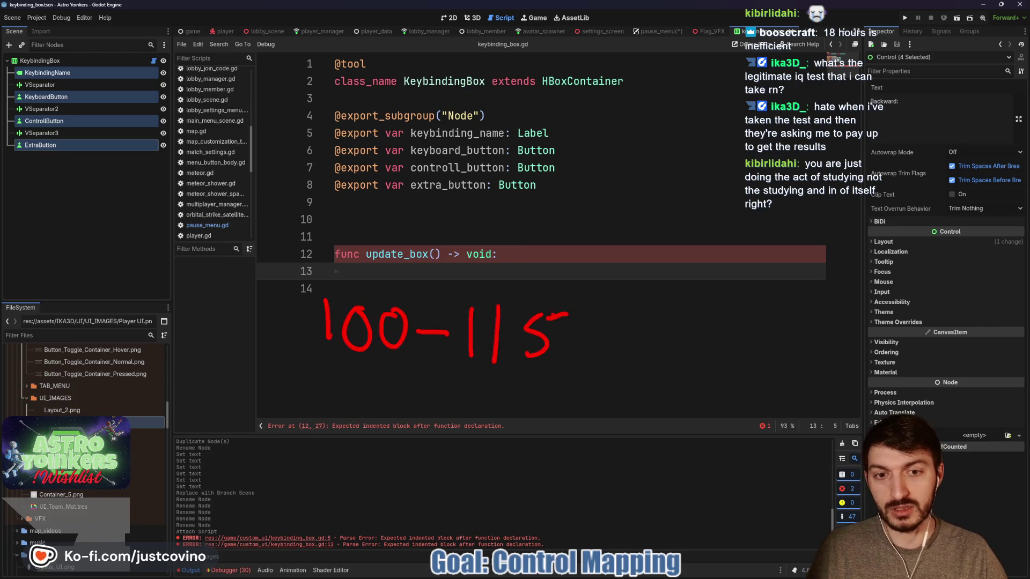
{"action": "mouse_move", "coordinate": [328, 381]}
{"action": "left_mouse_down"}
{"action": "mouse_move", "coordinate": [328, 410]}
{"action": "mouse_move", "coordinate": [345, 421]}
{"action": "left_mouse_up"}
{"action": "mouse_move", "coordinate": [395, 394]}
{"action": "left_mouse_down"}
{"action": "mouse_move", "coordinate": [382, 419]}
{"action": "mouse_move", "coordinate": [397, 397]}
{"action": "left_mouse_up"}
{"action": "left_click_drag", "start_coordinate": [414, 406], "coordinate": [443, 405]}
{"action": "mouse_move", "coordinate": [492, 383]}
{"action": "left_mouse_down"}
{"action": "mouse_move", "coordinate": [482, 403]}
{"action": "mouse_move", "coordinate": [530, 392]}
{"action": "left_mouse_up"}
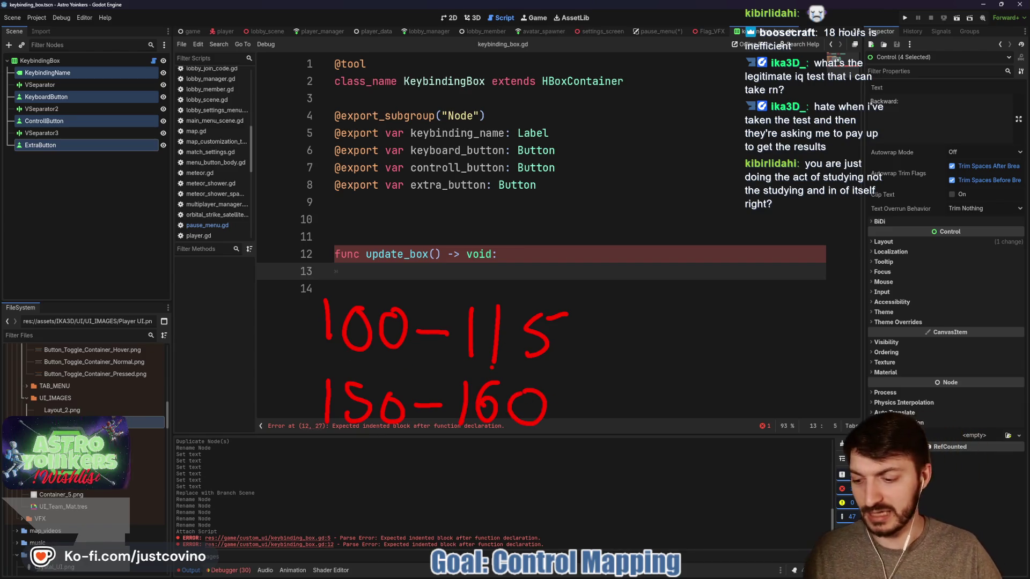
{"action": "key", "text": "Escape"}
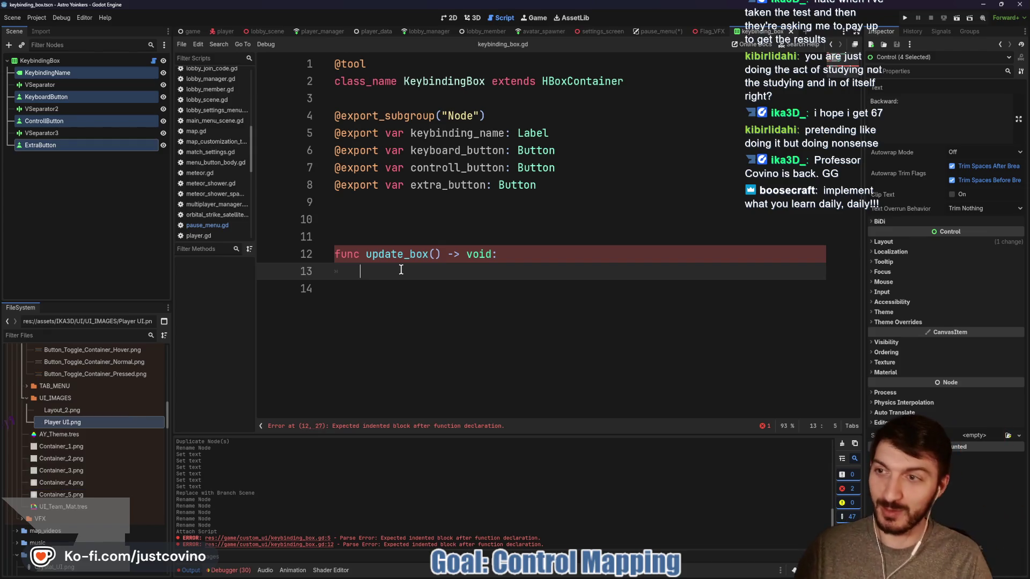
- Deselect the child nodes, add a blank line below class_name, and remove one above update_box
{"action": "left_click", "coordinate": [100, 194]}
{"action": "left_click", "coordinate": [370, 273]}
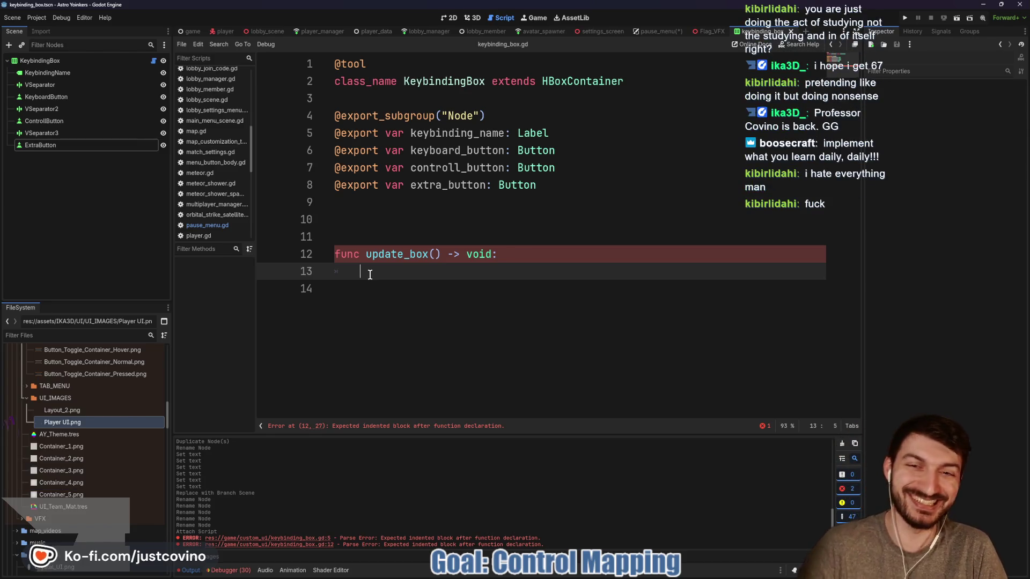
{"action": "left_click", "coordinate": [376, 99]}
{"action": "key", "text": "Return"}
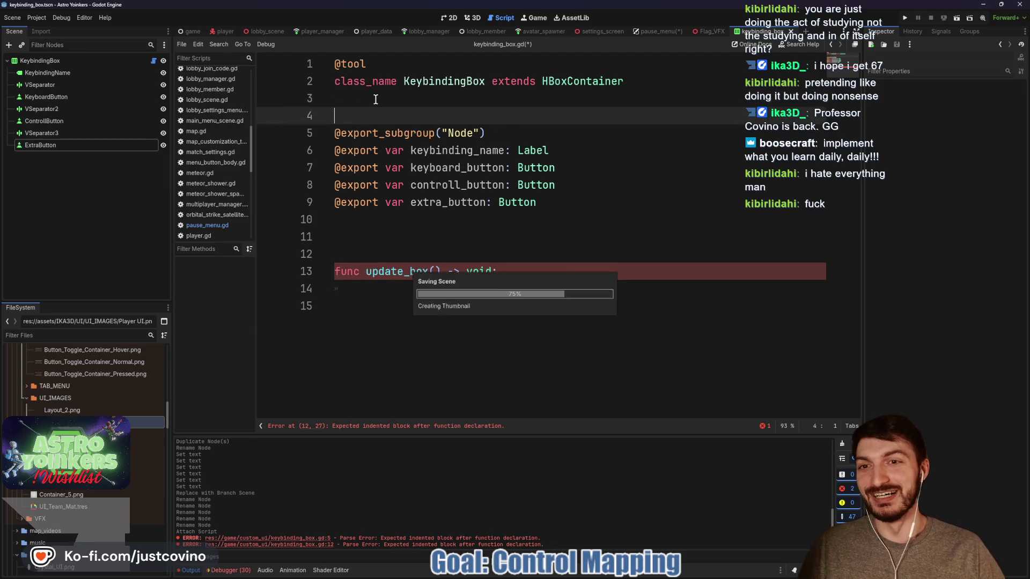
{"action": "left_click", "coordinate": [370, 238]}
{"action": "key", "text": "BackSpace"}
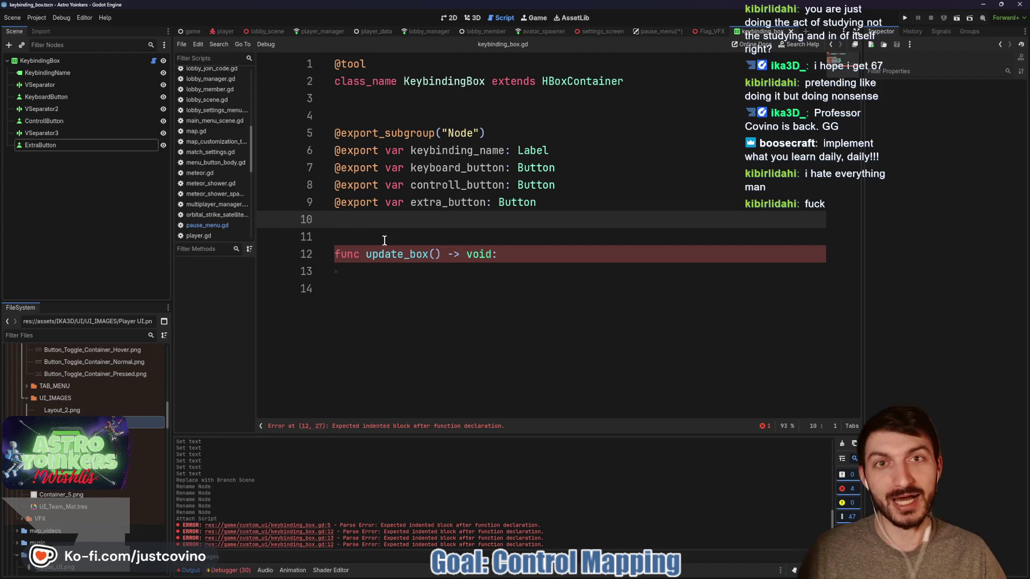
{"action": "left_click", "coordinate": [392, 278]}
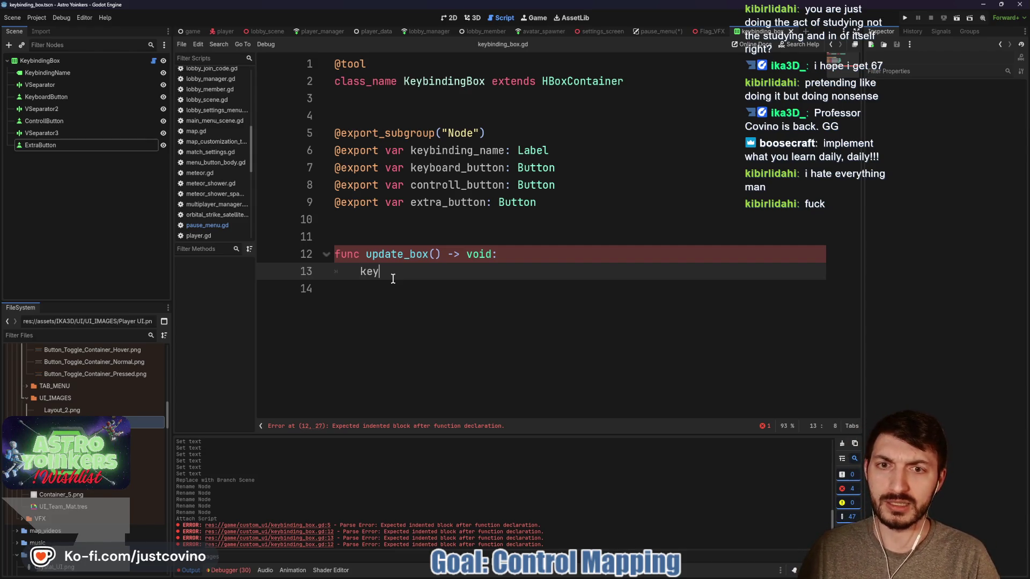
{"action": "key", "text": "Return"}
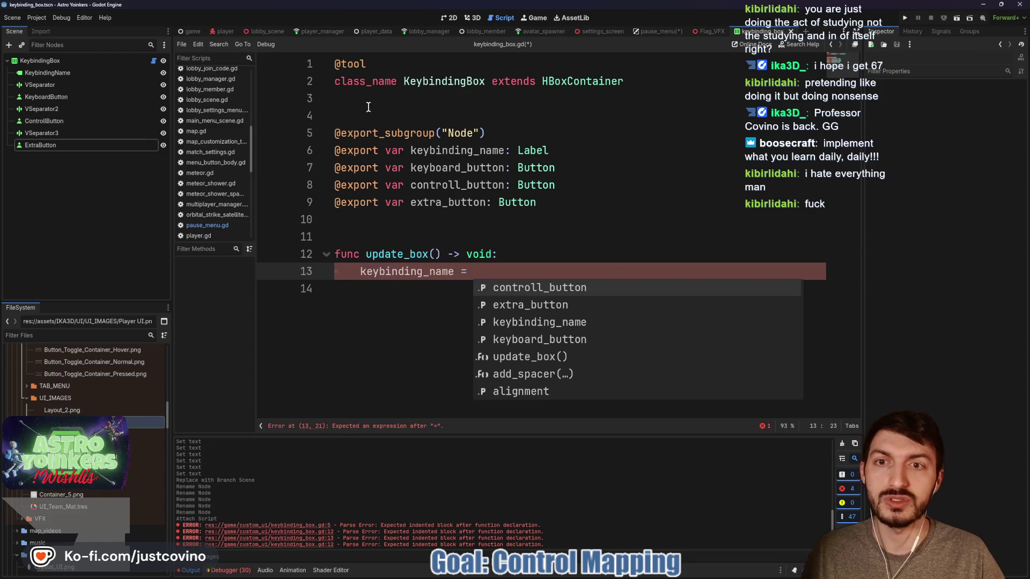
{"action": "left_click", "coordinate": [365, 112]}
{"action": "key", "text": "Return"}
{"action": "left_click", "coordinate": [365, 112]}
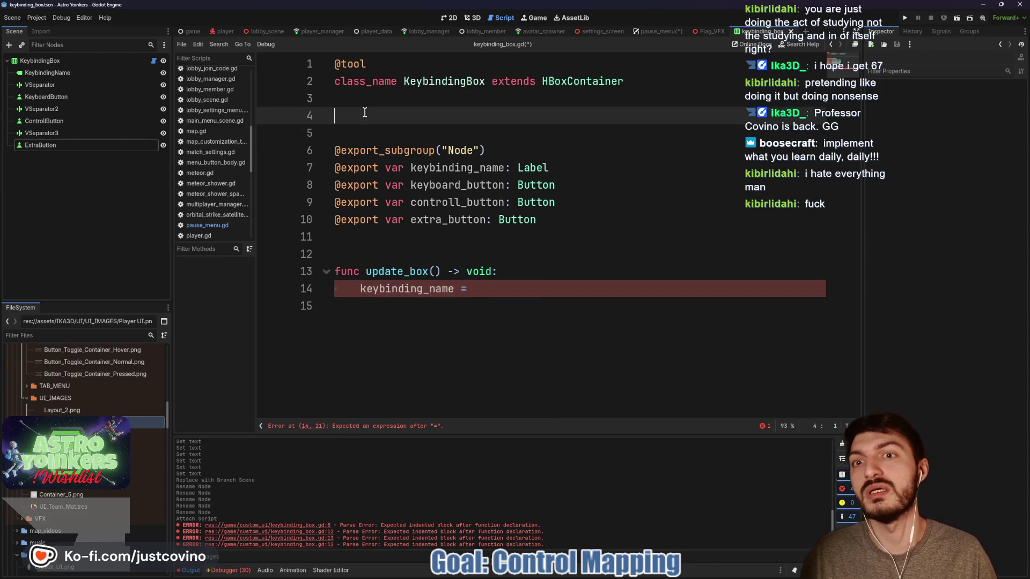
{"action": "type", "text": "@export_s"}
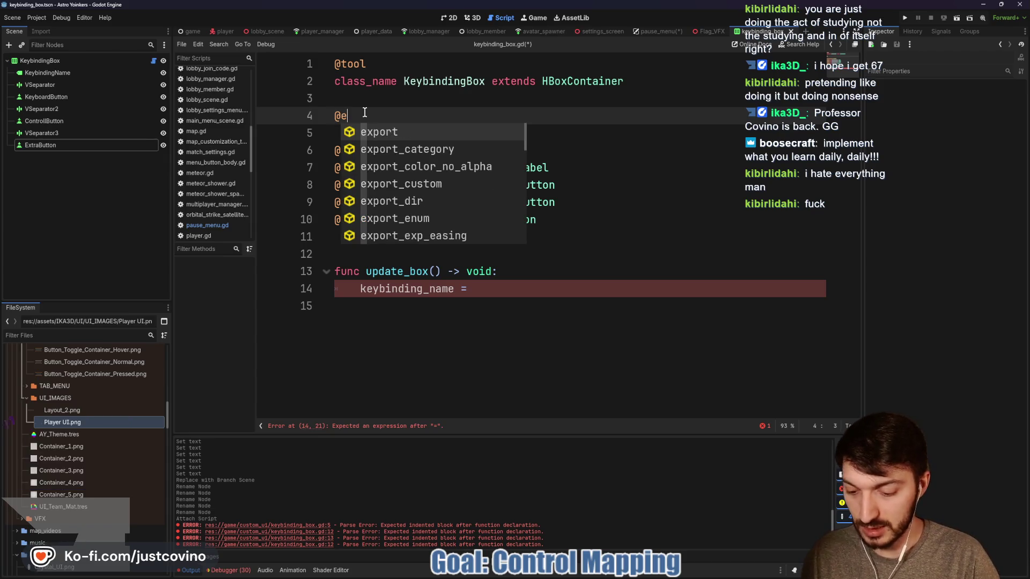
{"action": "type", "text": "torag"}
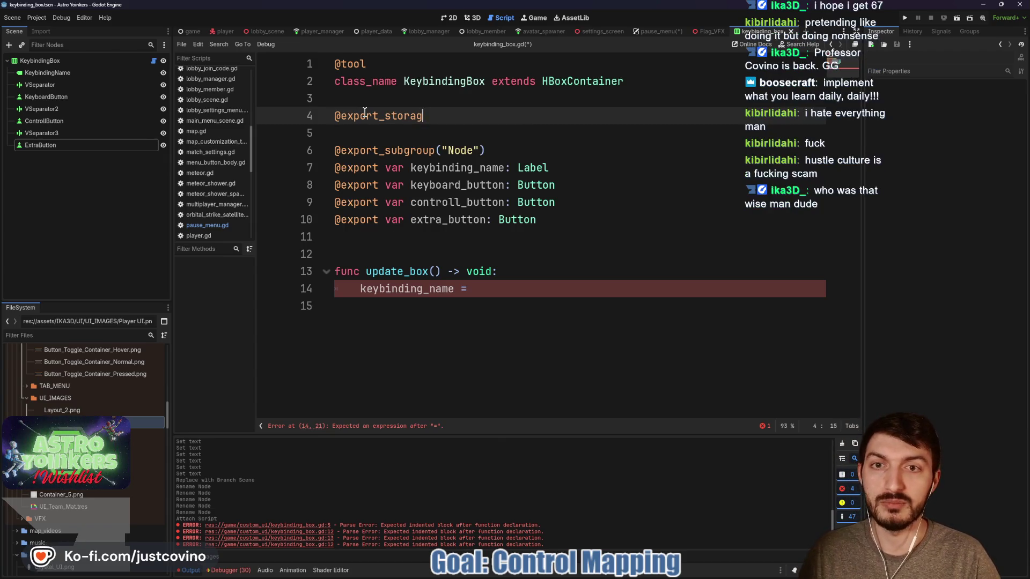
{"action": "key", "text": "BackSpace"}
{"action": "key", "text": "BackSpace"}
{"action": "type", "text": "ub"}
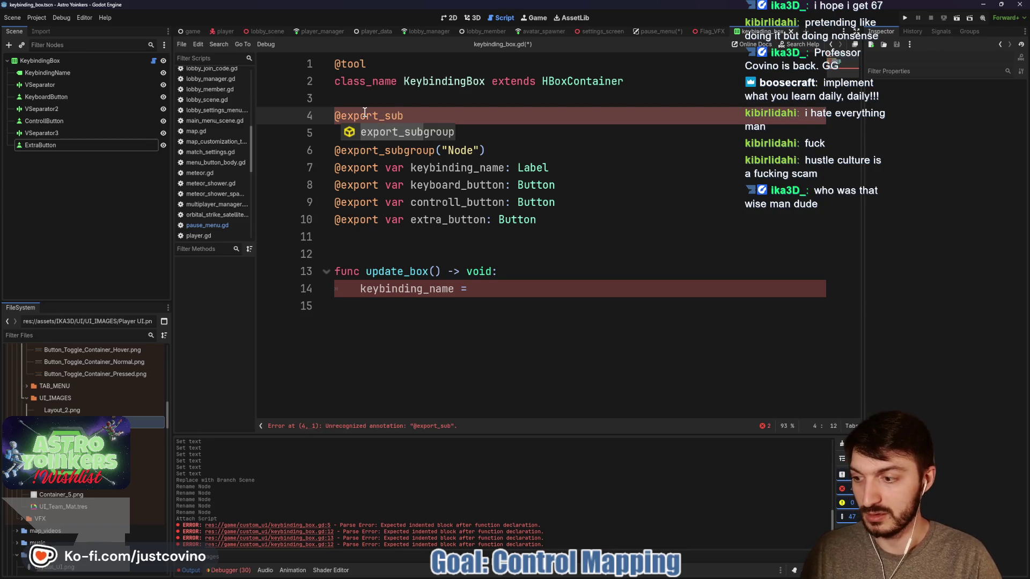
{"action": "key", "text": "Return"}
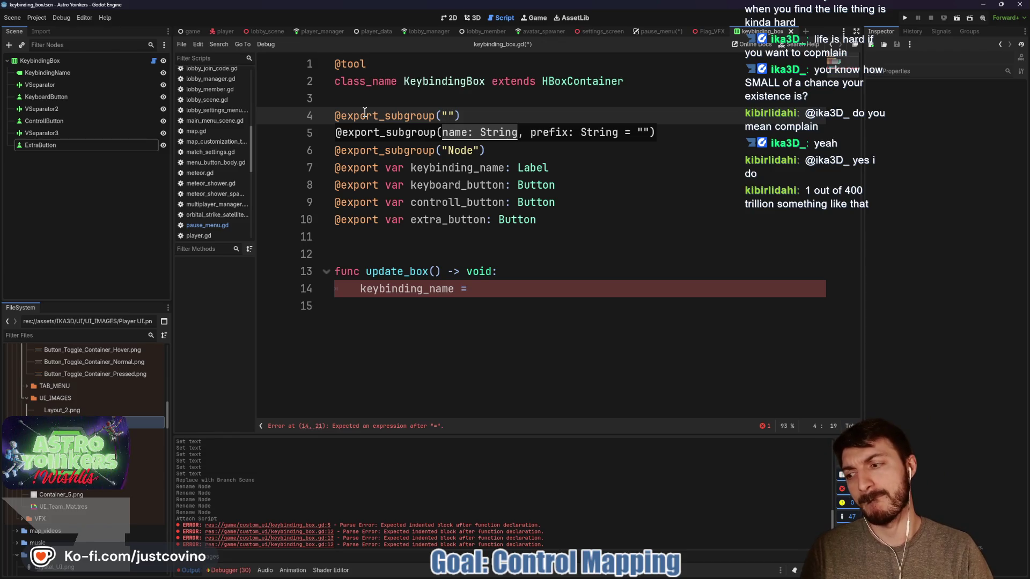
{"action": "type", "text": "inds"}
{"action": "key", "text": "BackSpace"}
{"action": "key", "text": "BackSpace"}
{"action": "key", "text": "BackSpace"}
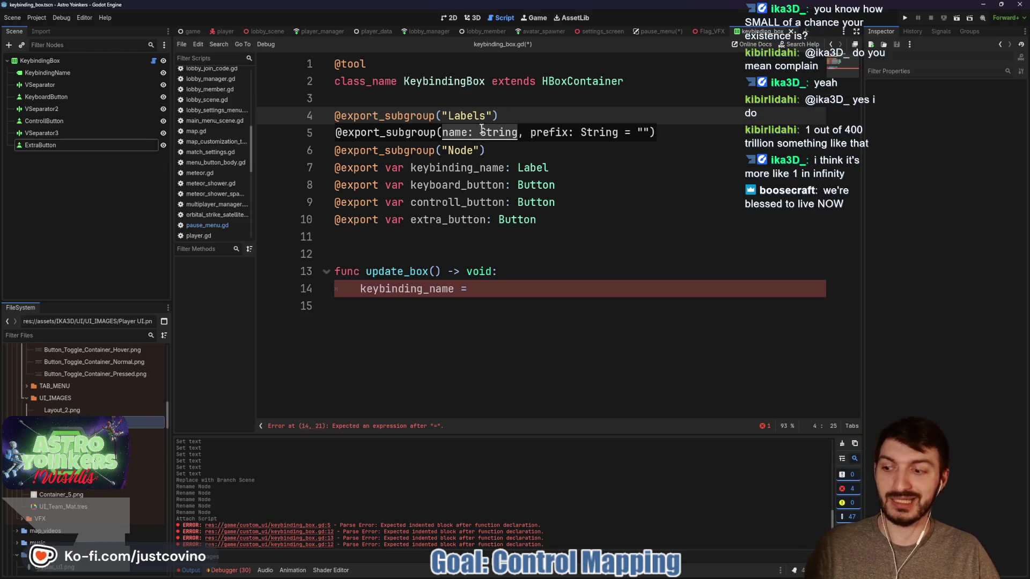
{"action": "left_click", "coordinate": [545, 114]}
{"action": "key", "text": "ctrl+s"}
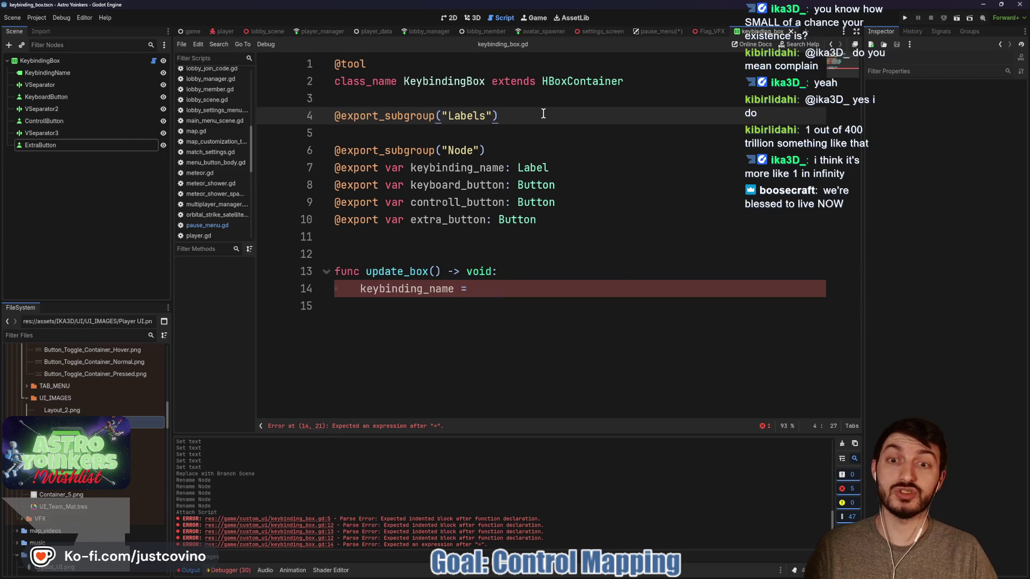
{"action": "left_click", "coordinate": [513, 289]}
{"action": "left_click", "coordinate": [528, 115]}
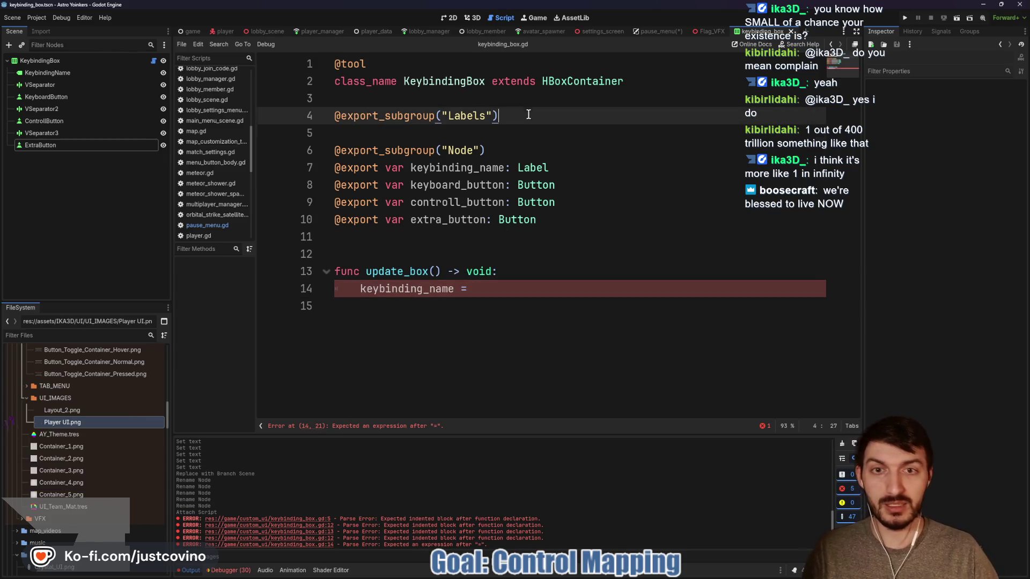
{"action": "key", "text": "Return"}
{"action": "type", "text": "@"}
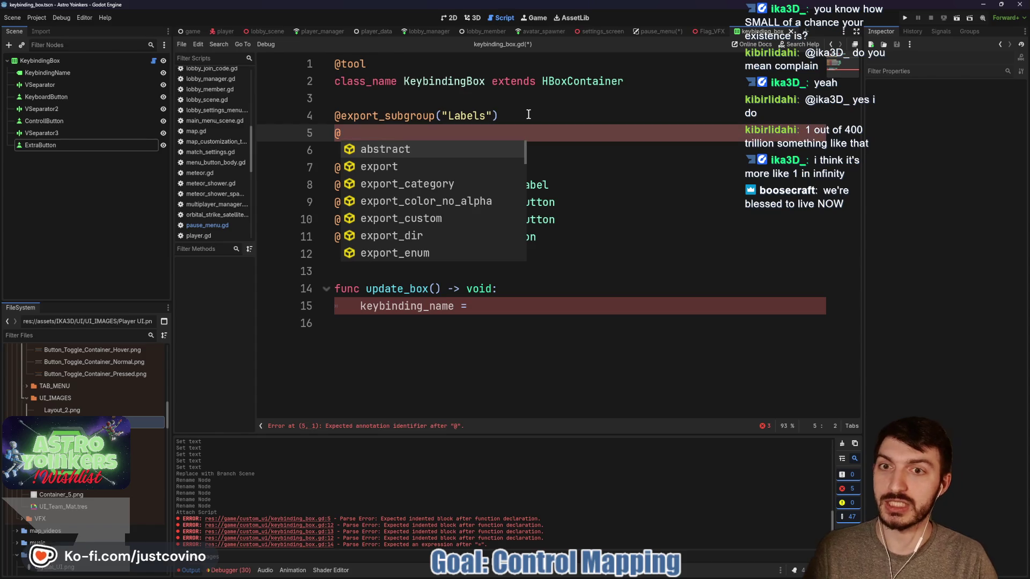
{"action": "type", "text": "exp"}
- Export keybinding_name as a String under the Labels subgroup and save
{"action": "key", "text": "Return"}
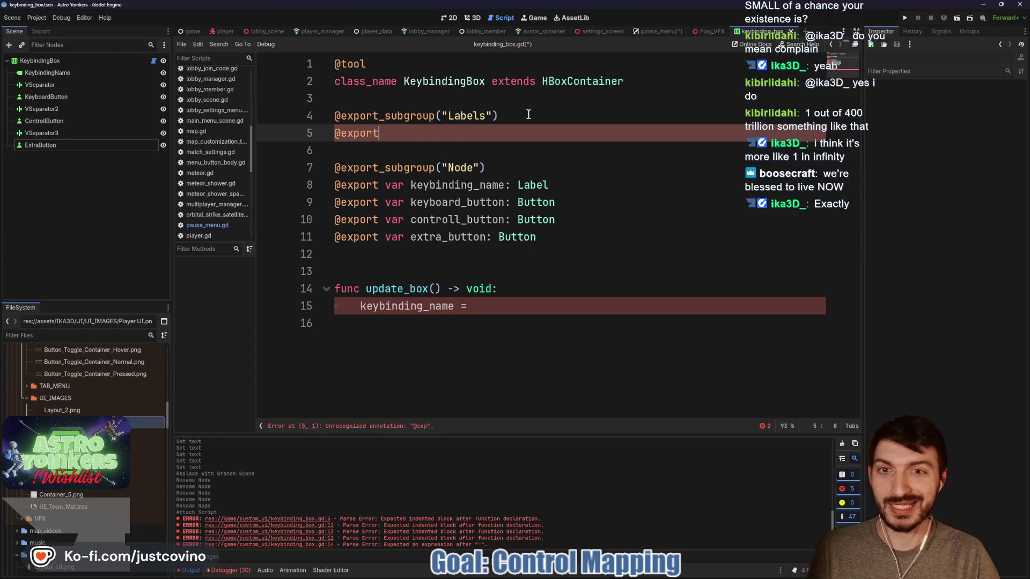
{"action": "type", "text": "var"}
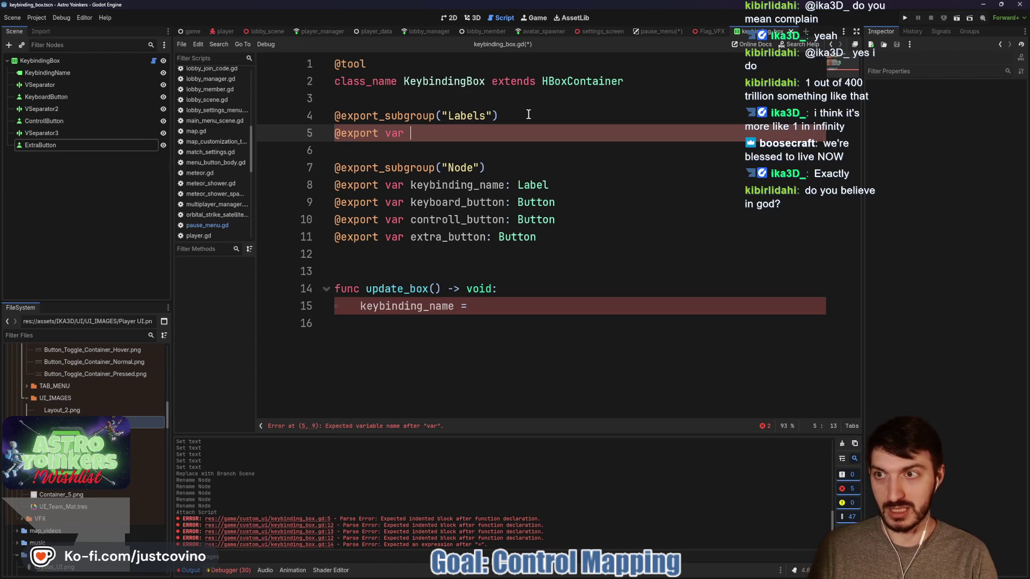
{"action": "type", "text": "bind"}
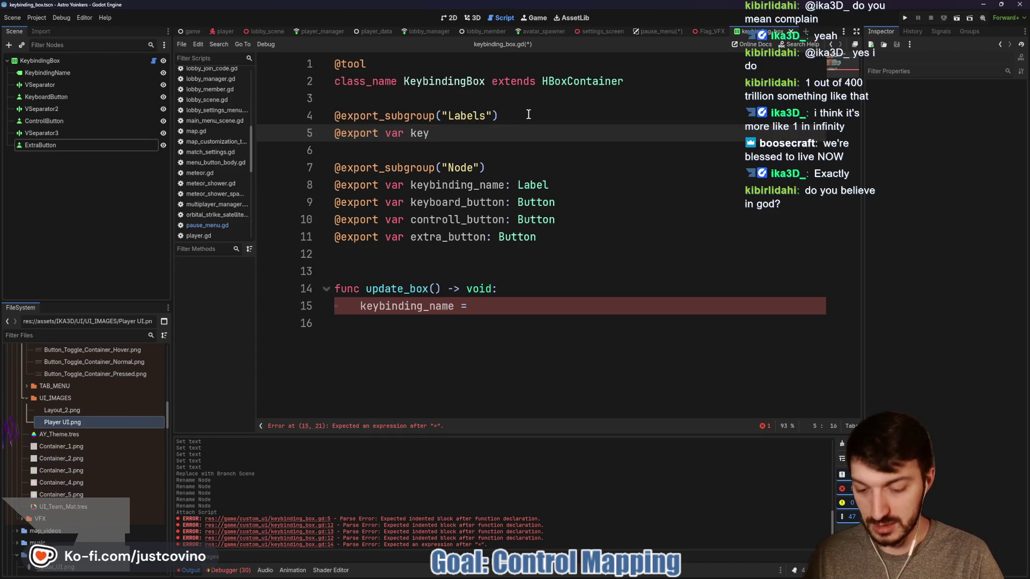
{"action": "type", "text": "ing_na"}
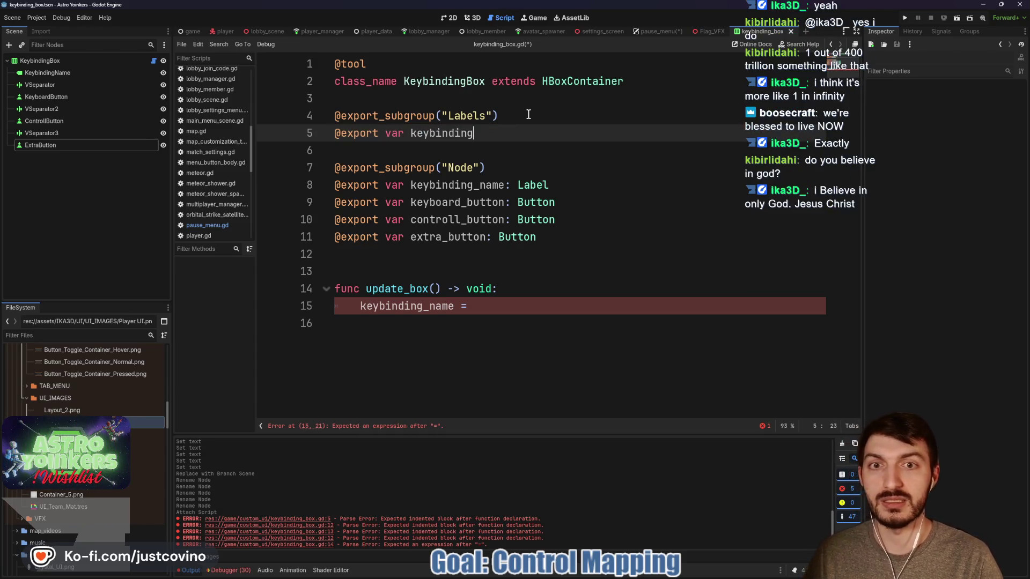
{"action": "type", "text": "me: String"}
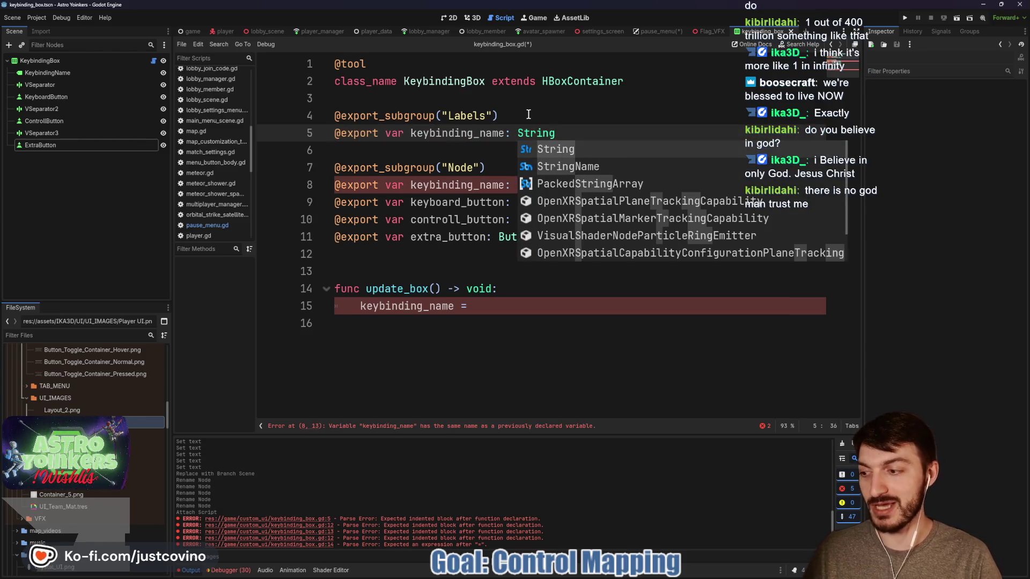
{"action": "key", "text": "ctrl+s"}
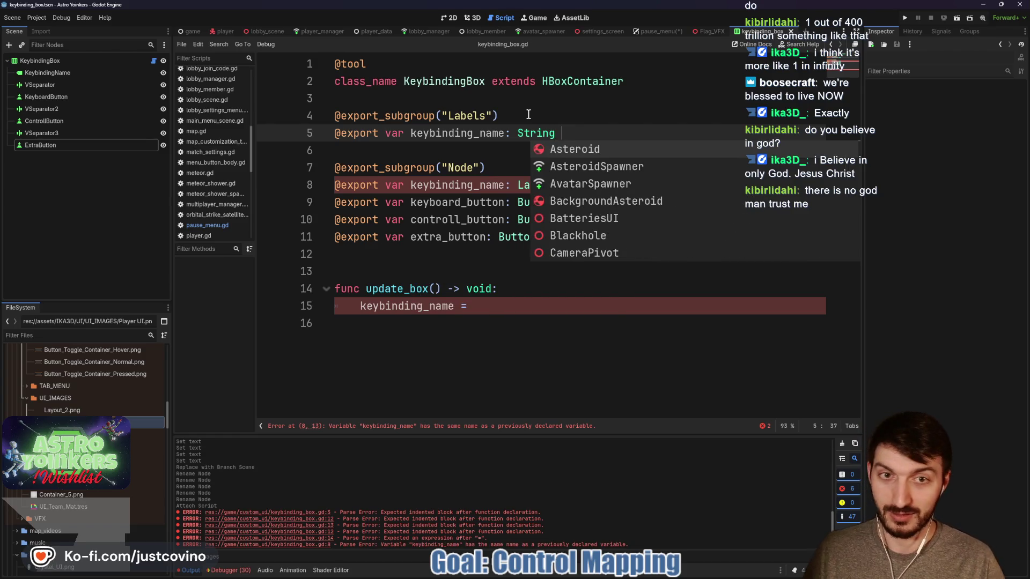
- Rename the Node group's Label variable on line 8 to keybinding_label and save
{"action": "left_click", "coordinate": [470, 182]}
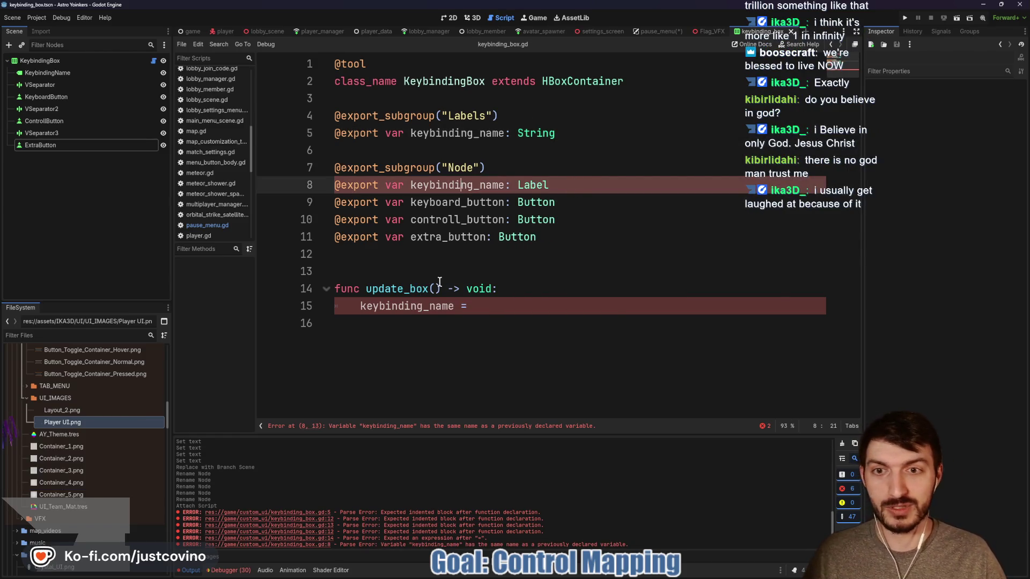
{"action": "left_click", "coordinate": [503, 270]}
{"action": "left_click_drag", "start_coordinate": [504, 184], "coordinate": [484, 188]}
{"action": "key", "text": "BackSpace"}
{"action": "key", "text": "BackSpace"}
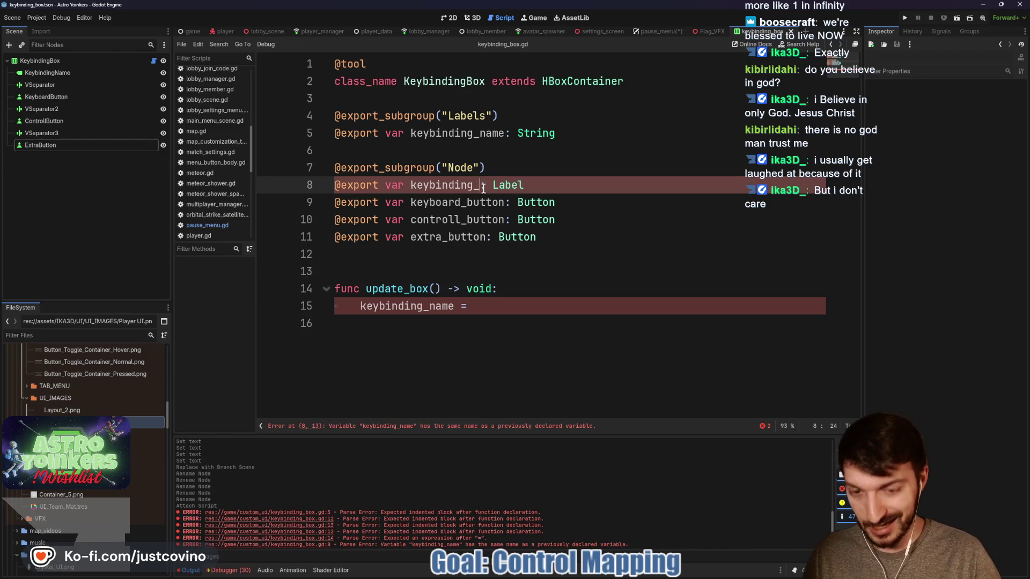
{"action": "type", "text": "label"}
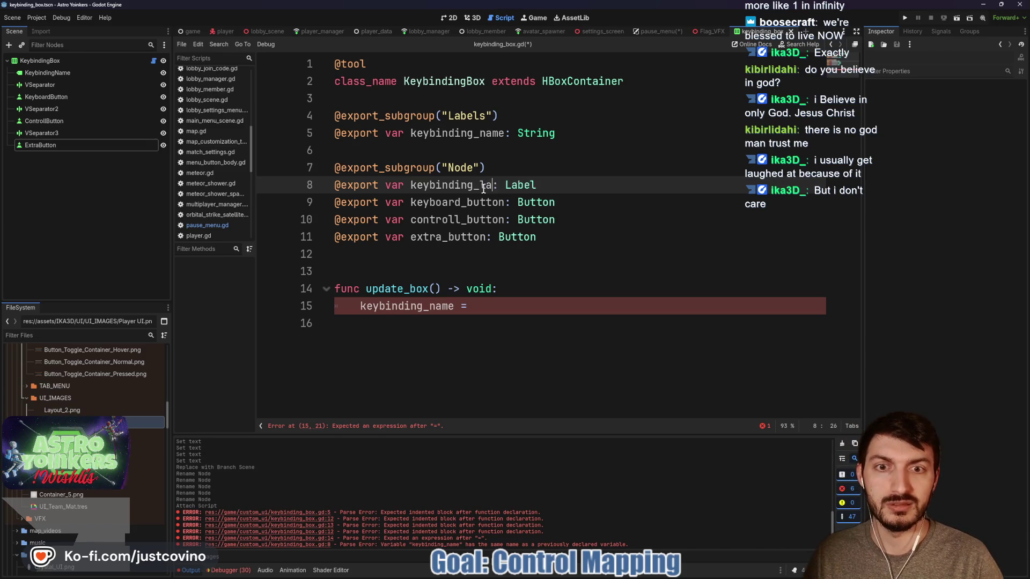
{"action": "left_click", "coordinate": [485, 256]}
{"action": "key", "text": "ctrl+s"}
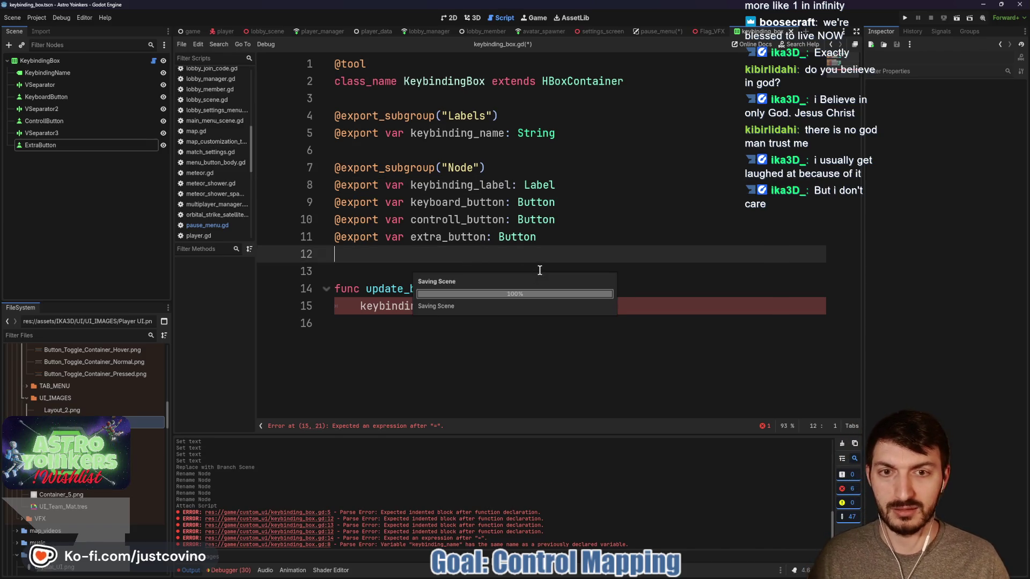
{"action": "left_click", "coordinate": [490, 306]}
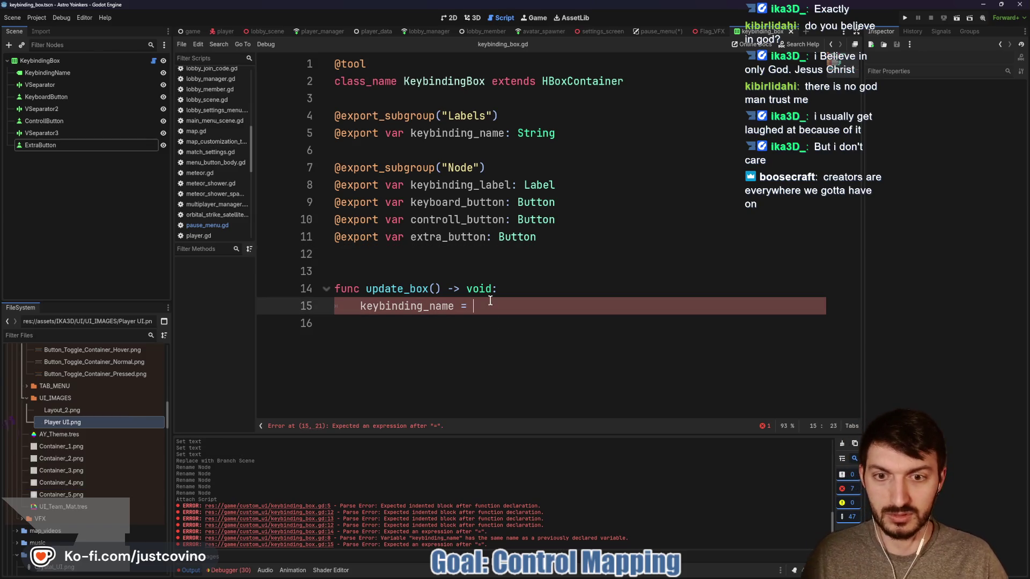
- Rewrite line 15 of update_box as keybinding_label.text = keybinding_name
{"action": "left_click_drag", "start_coordinate": [454, 306], "coordinate": [434, 306]}
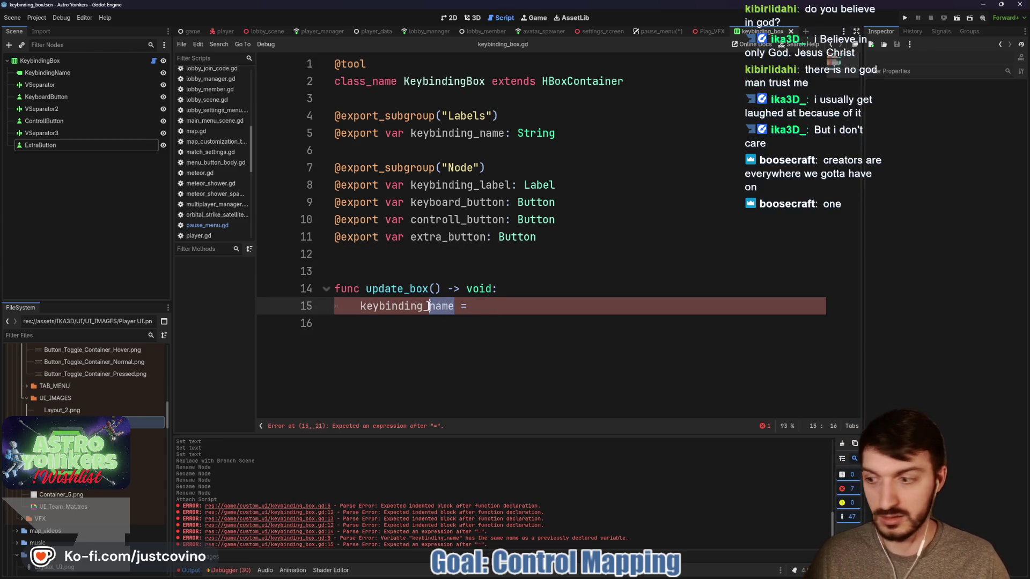
{"action": "type", "text": "lab"}
{"action": "key", "text": "Return"}
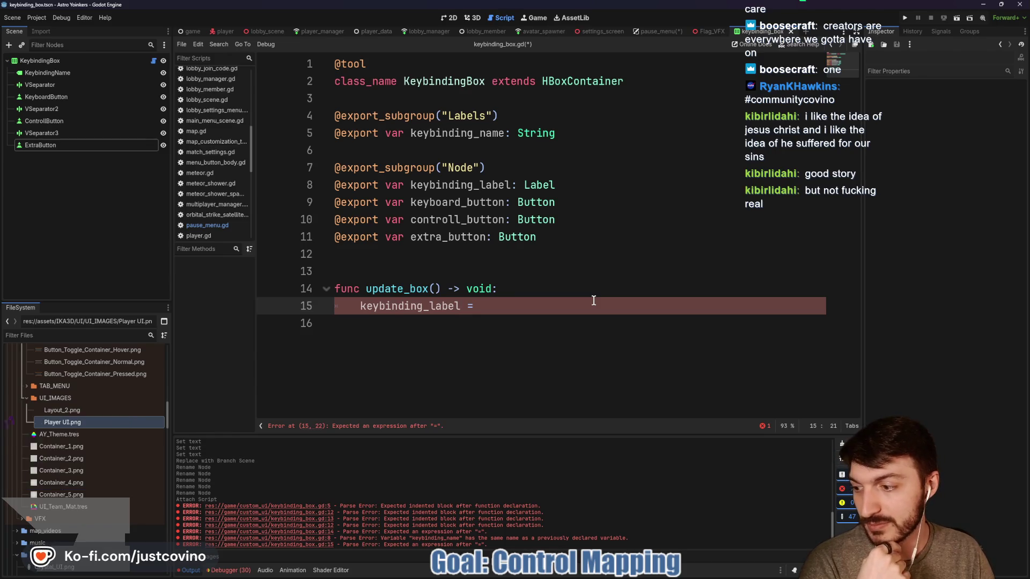
{"action": "left_click", "coordinate": [549, 299]}
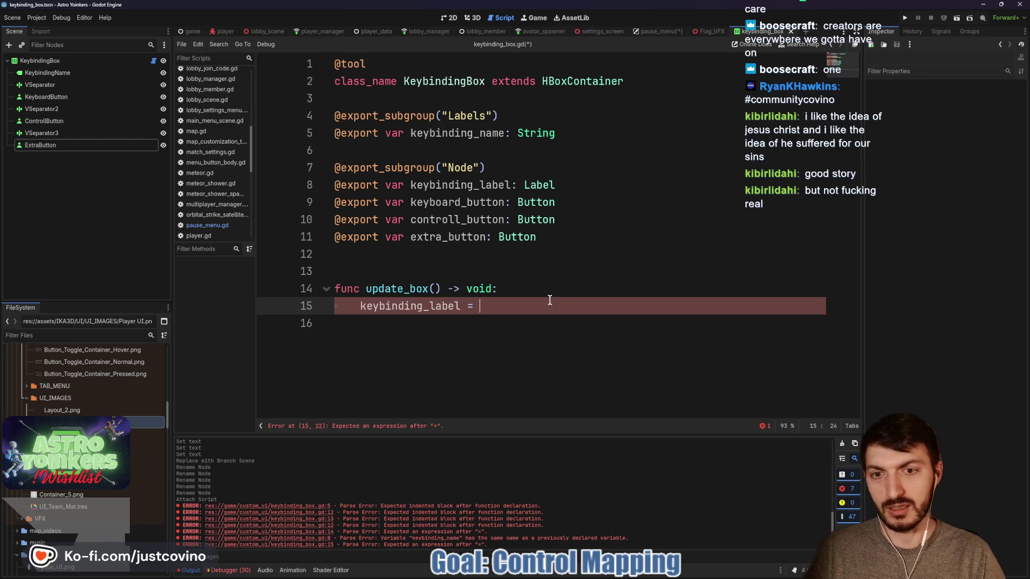
{"action": "key", "text": "BackSpace"}
{"action": "key", "text": "BackSpace"}
{"action": "key", "text": "BackSpace"}
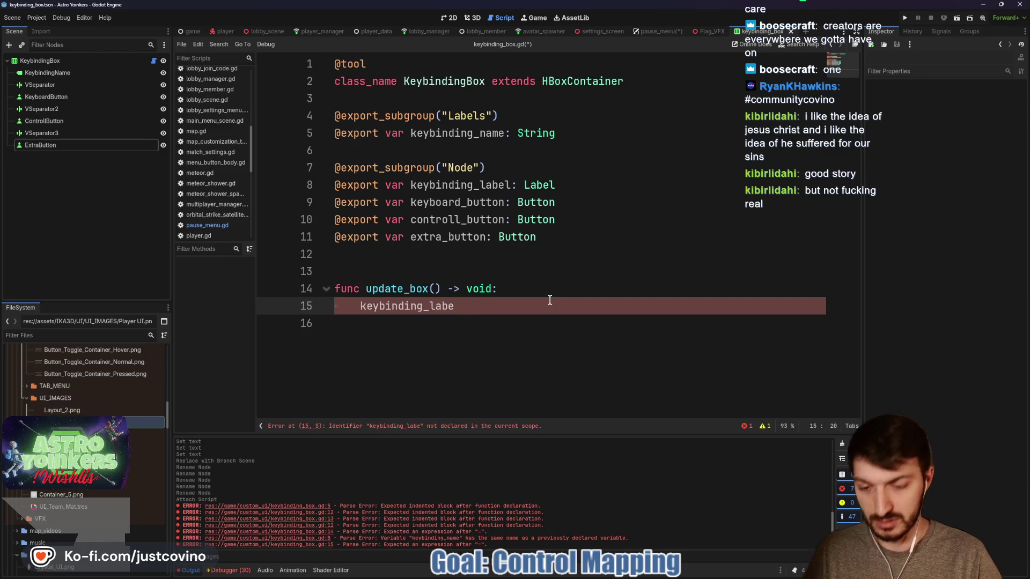
{"action": "type", "text": ".text - "}
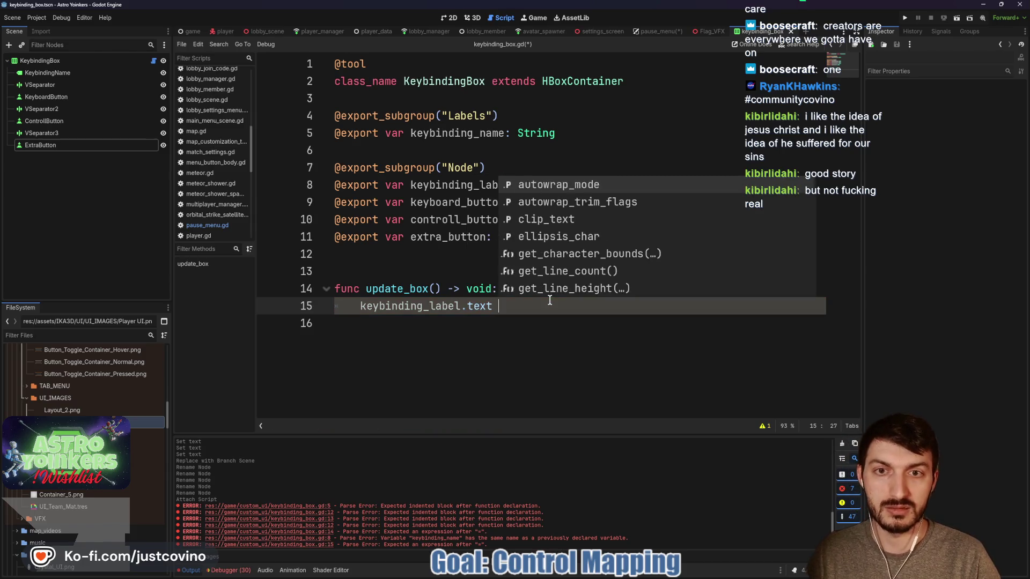
{"action": "type", "text": " key"}
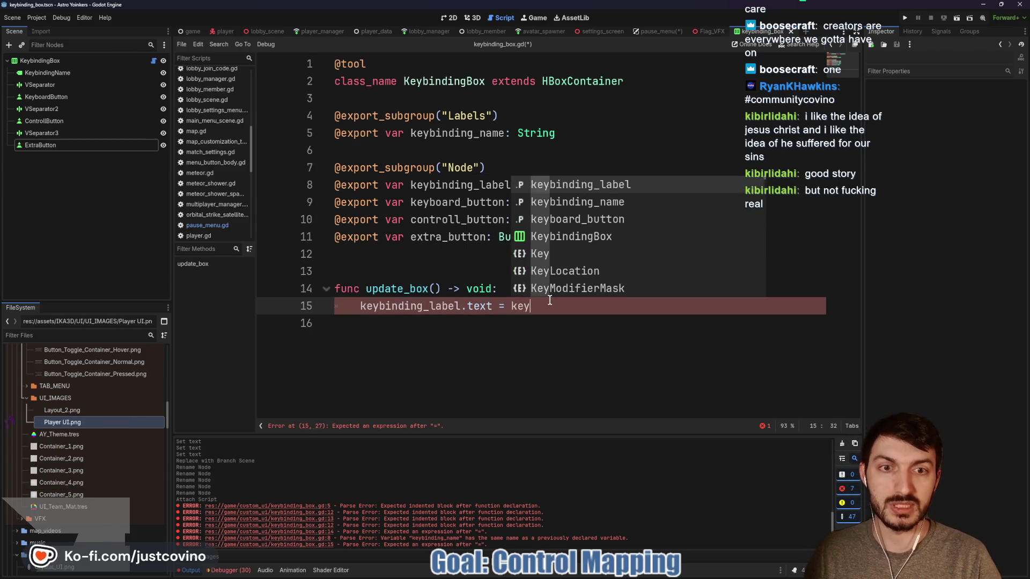
{"action": "key", "text": "Return"}
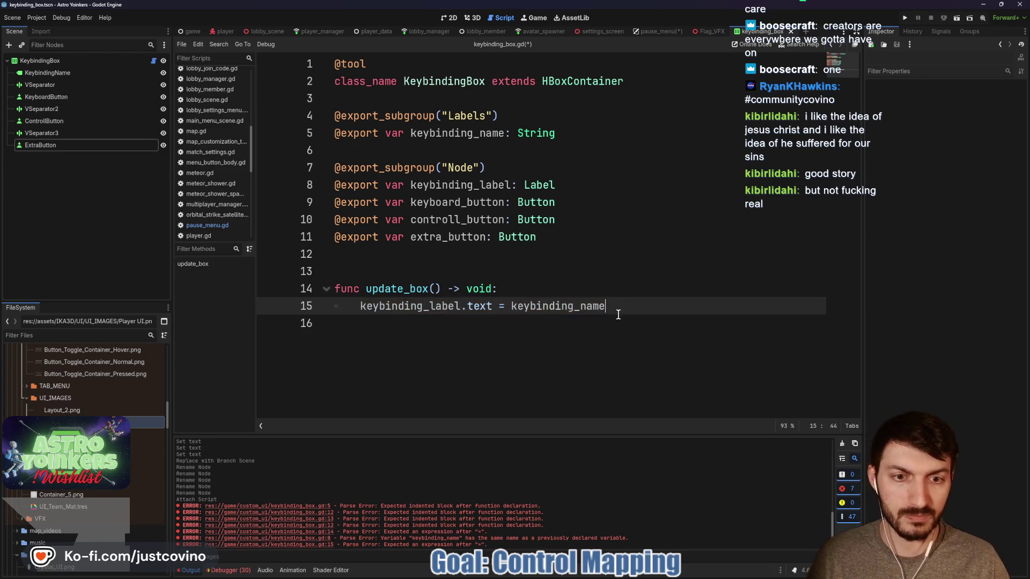
- Select KeybindingBox and expand its Node export group in the Inspector
{"action": "left_click", "coordinate": [92, 63]}
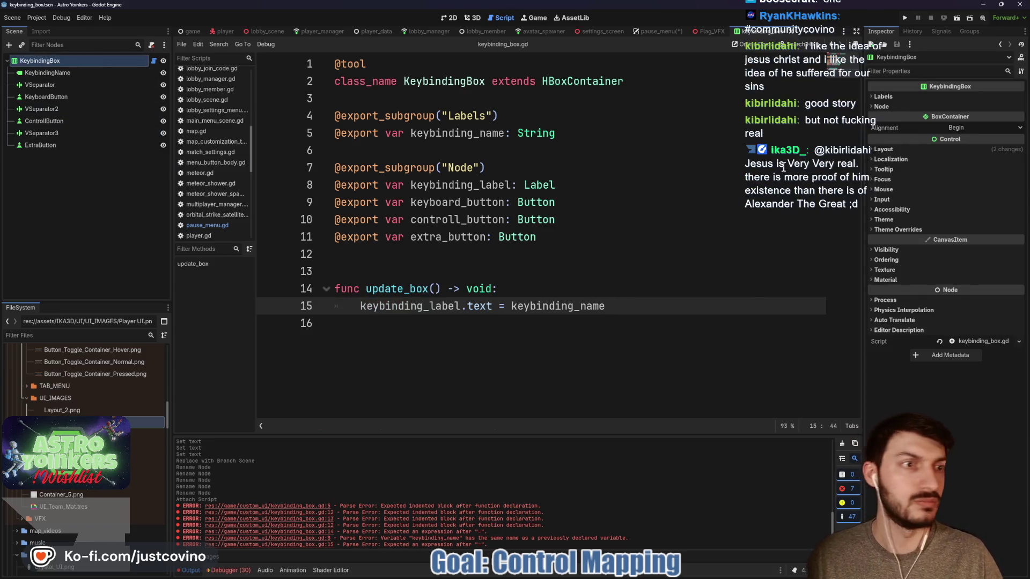
{"action": "left_click", "coordinate": [911, 95]}
{"action": "left_click", "coordinate": [882, 119]}
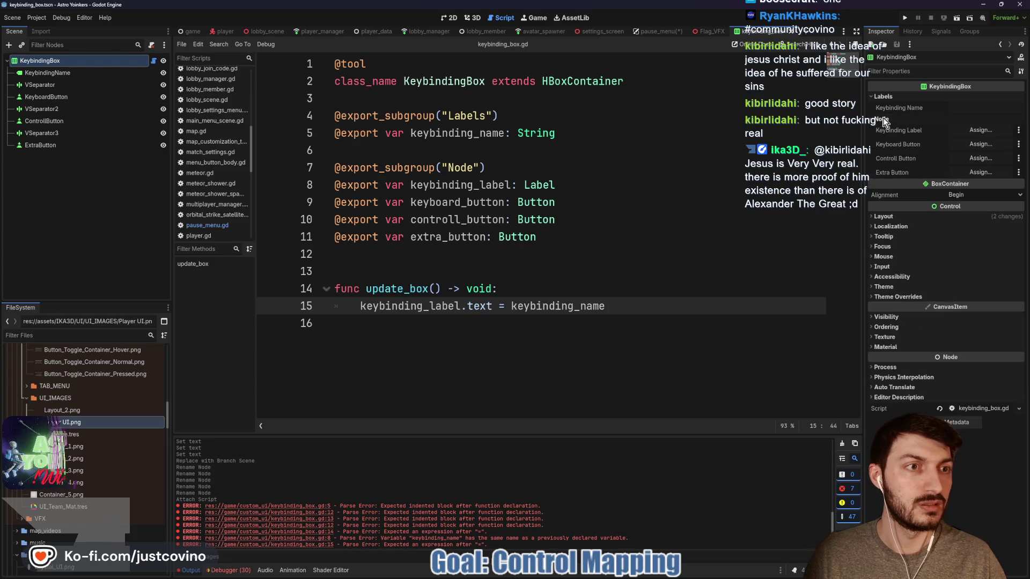
- Assign KeybindingName, KeyboardButton, ControllButton and ExtraButton to their matching exported node fields
{"action": "left_click", "coordinate": [981, 130]}
{"action": "left_click", "coordinate": [506, 203]}
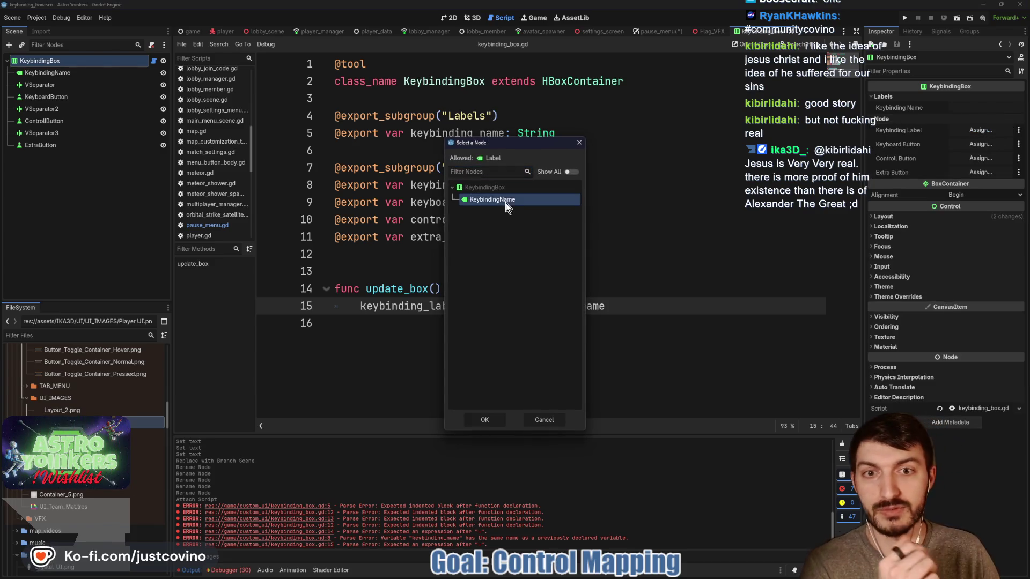
{"action": "left_click", "coordinate": [499, 424]}
{"action": "left_click", "coordinate": [981, 144]}
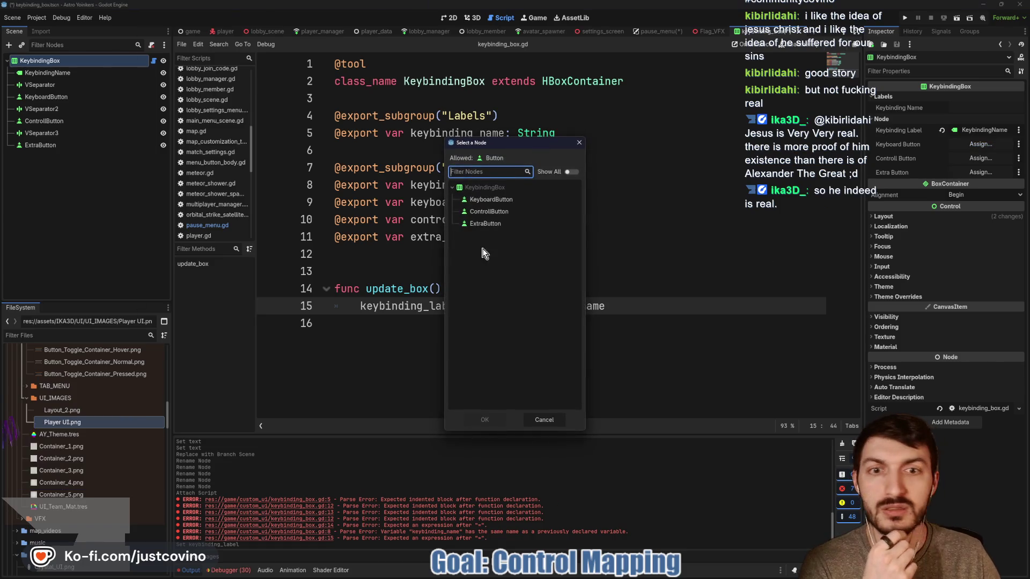
{"action": "left_click", "coordinate": [492, 199]}
{"action": "left_click", "coordinate": [485, 420]}
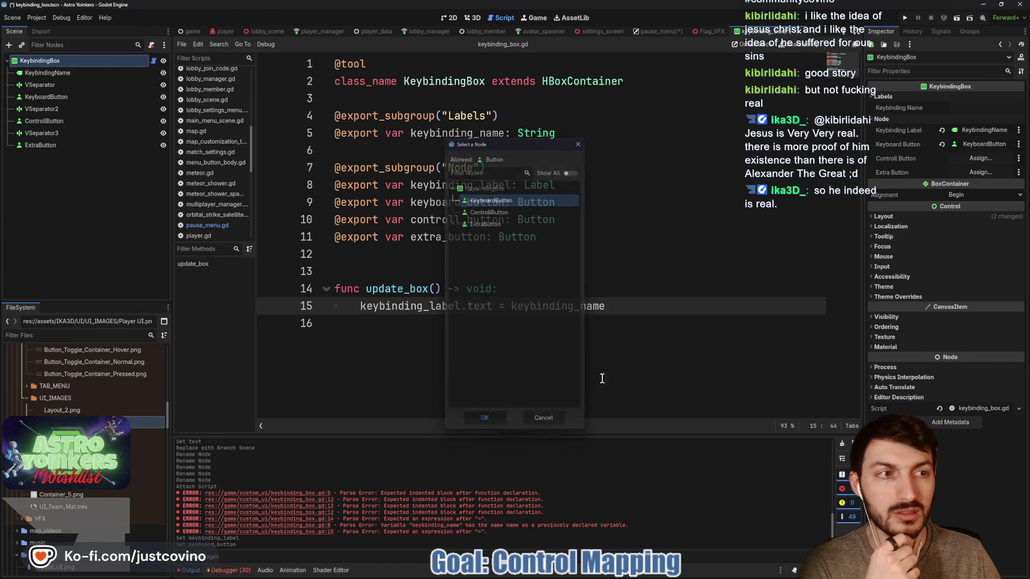
{"action": "left_click", "coordinate": [981, 158]}
{"action": "left_click", "coordinate": [489, 211]}
{"action": "left_click", "coordinate": [487, 421]}
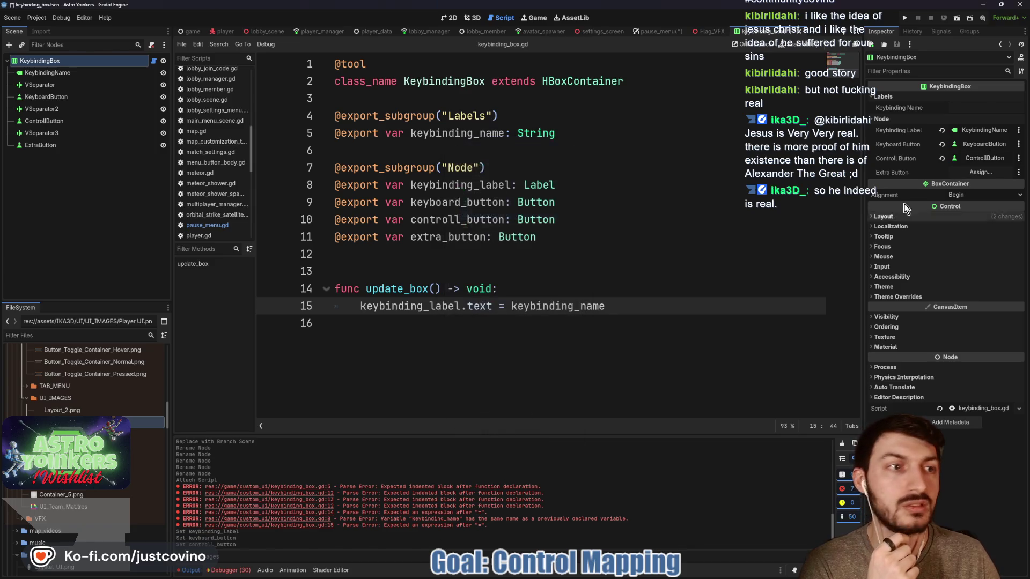
{"action": "left_click", "coordinate": [981, 172]}
{"action": "left_click", "coordinate": [490, 223]}
{"action": "left_click", "coordinate": [486, 420]}
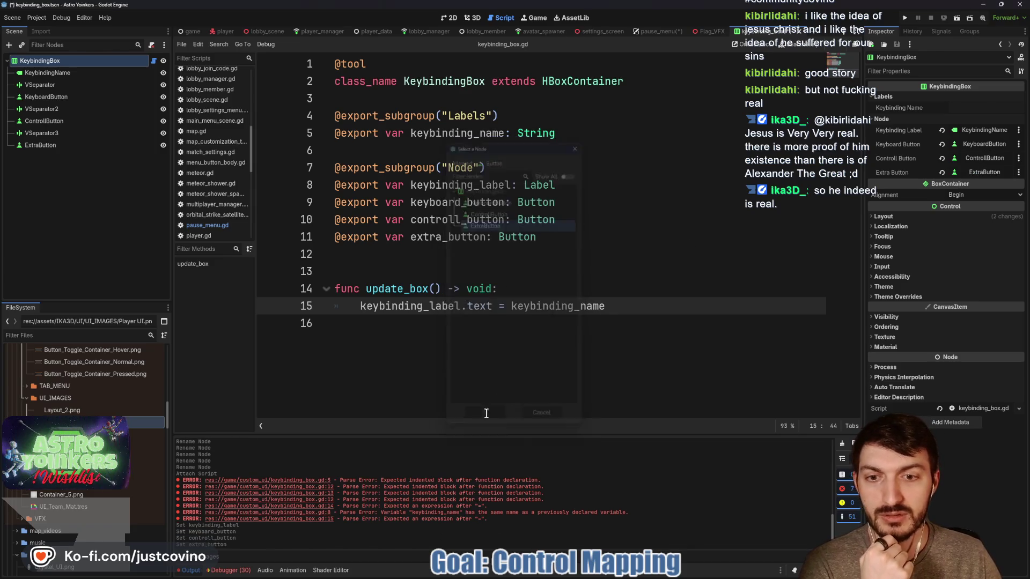
- Clear the output log and save the scene
{"action": "left_click", "coordinate": [840, 445]}
{"action": "left_click", "coordinate": [432, 331]}
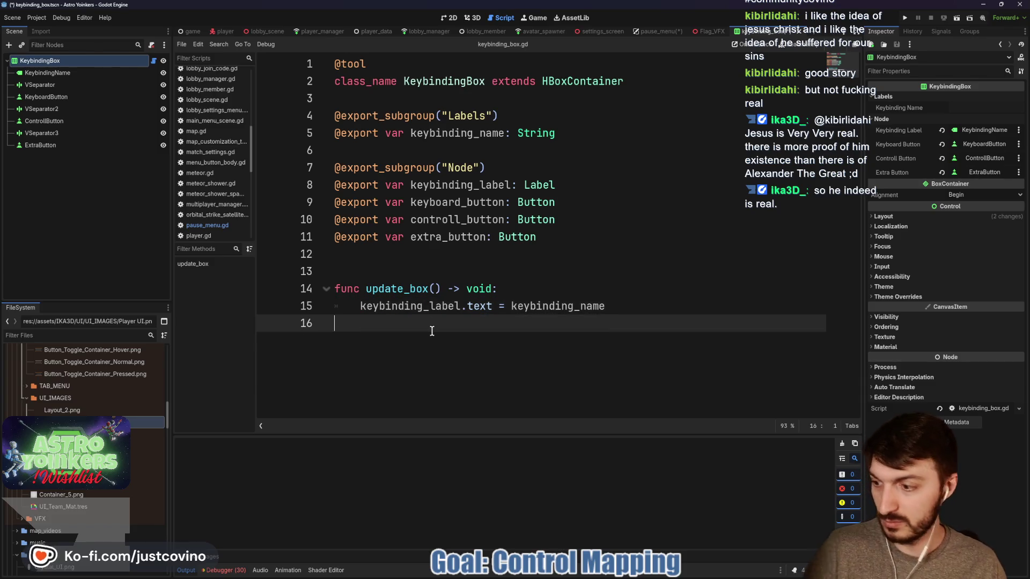
{"action": "key", "text": "ctrl+s"}
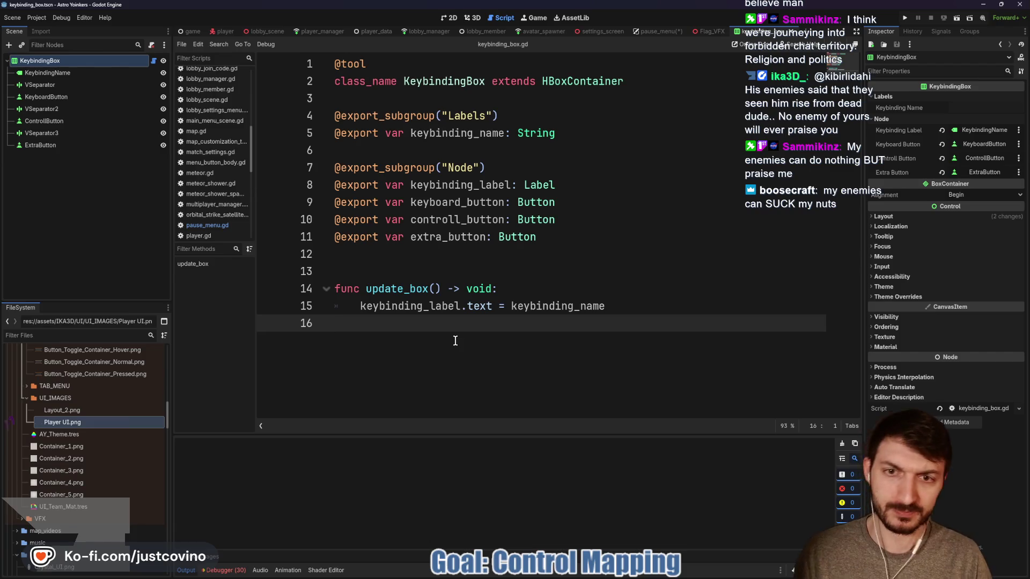
{"action": "type", "text": "key"}
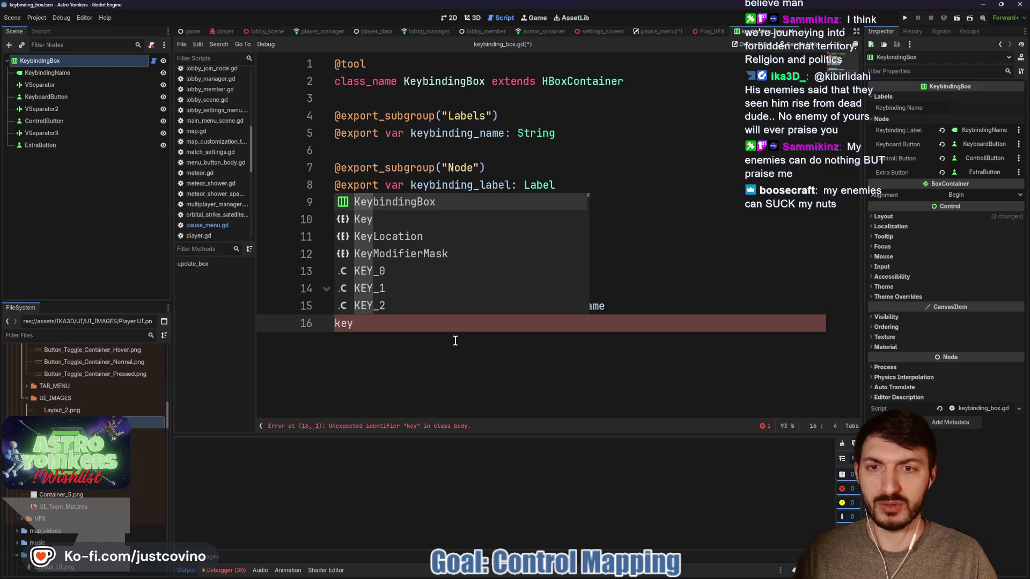
{"action": "type", "text": "board_button"}
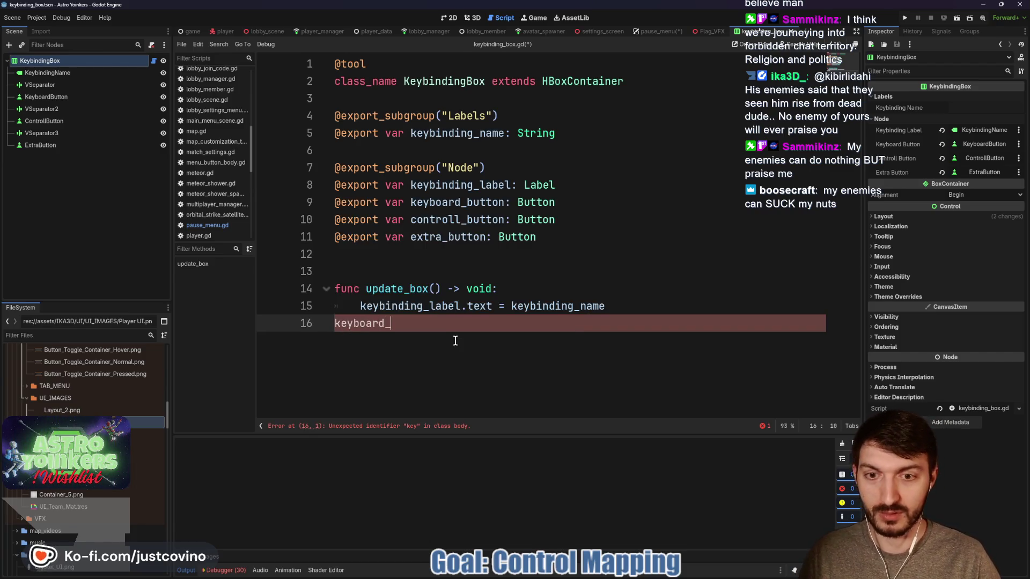
{"action": "key", "text": "BackSpace"}
{"action": "key", "text": "BackSpace"}
{"action": "key", "text": "BackSpace"}
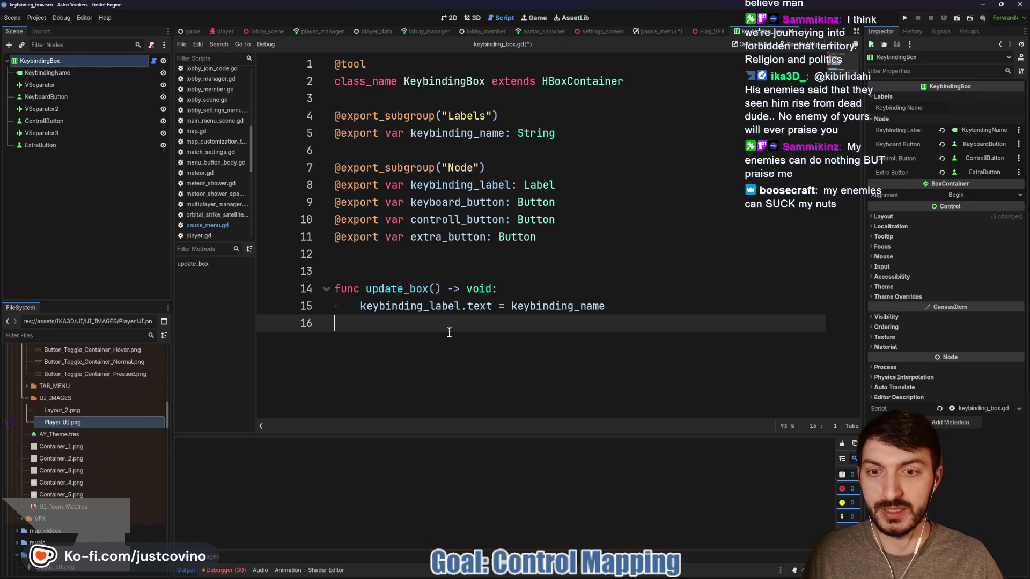
{"action": "left_click", "coordinate": [598, 135]}
{"action": "key", "text": "Return"}
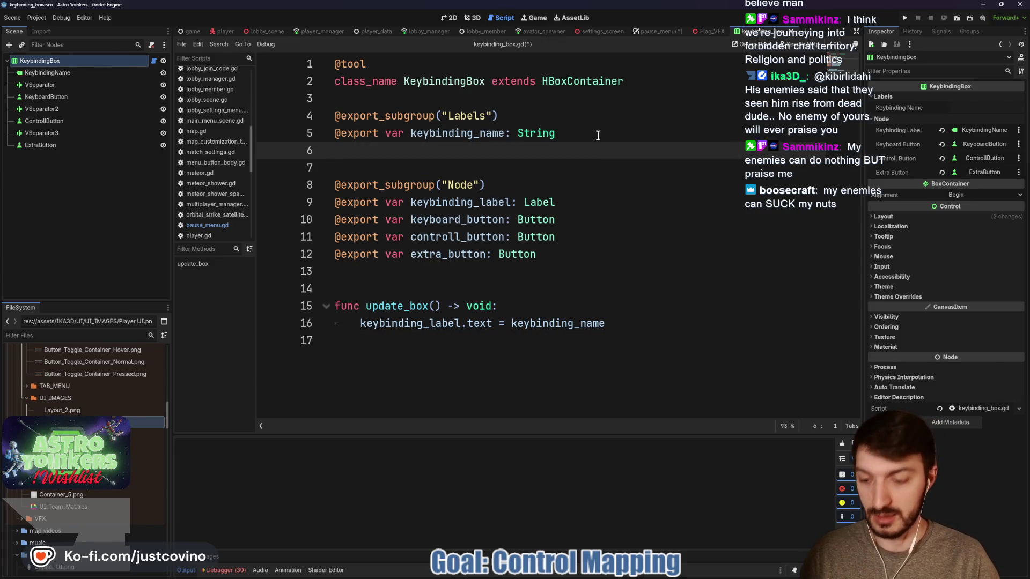
- Export kmb_name and controller_input_name as Strings under Labels and save the script
{"action": "type", "text": "export var"}
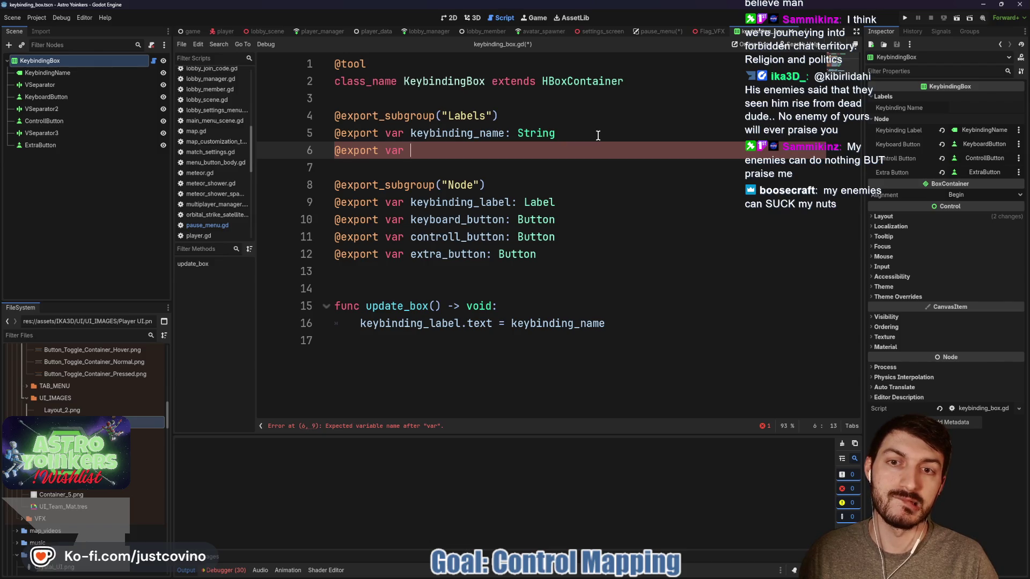
{"action": "type", "text": "b_name: "}
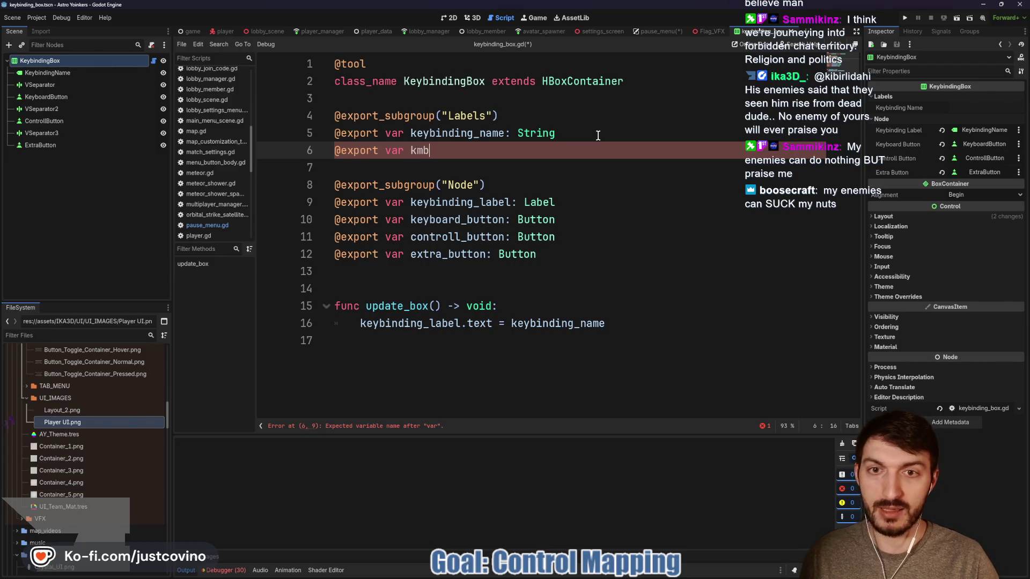
{"action": "type", "text": "String"}
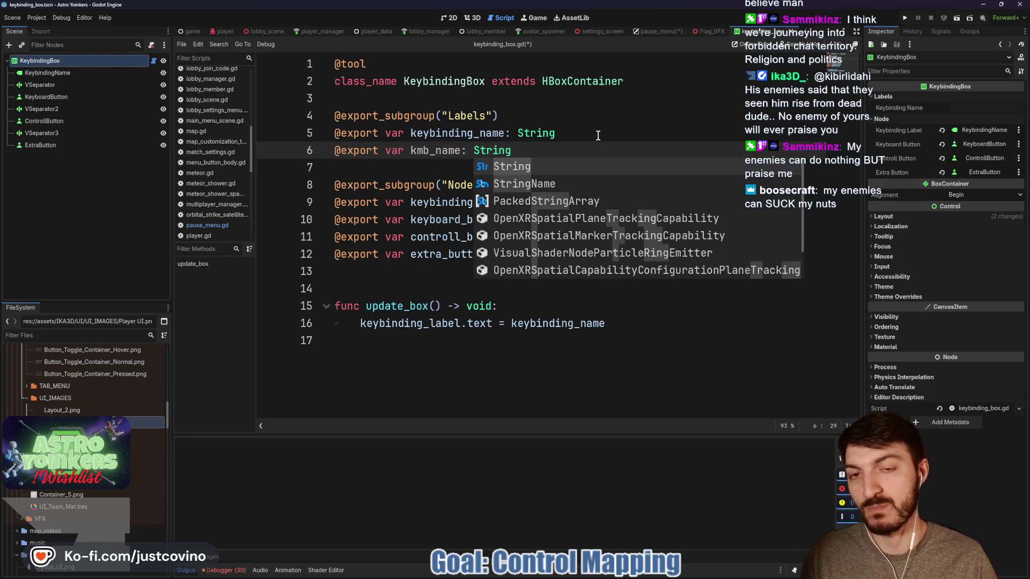
{"action": "key", "text": "Return"}
{"action": "key", "text": "Return"}
{"action": "type", "text": "@expor"}
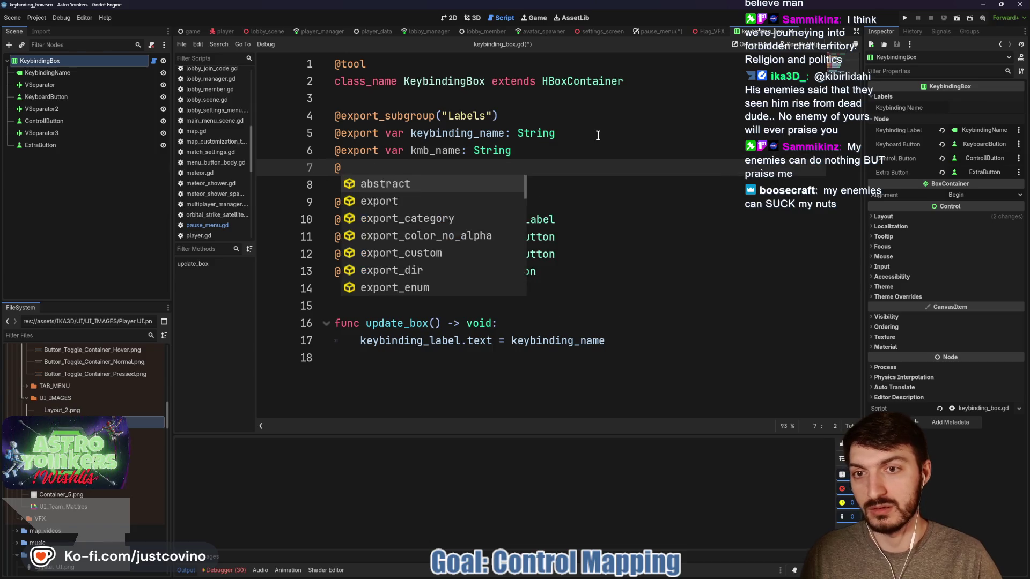
{"action": "type", "text": "t var controller_"}
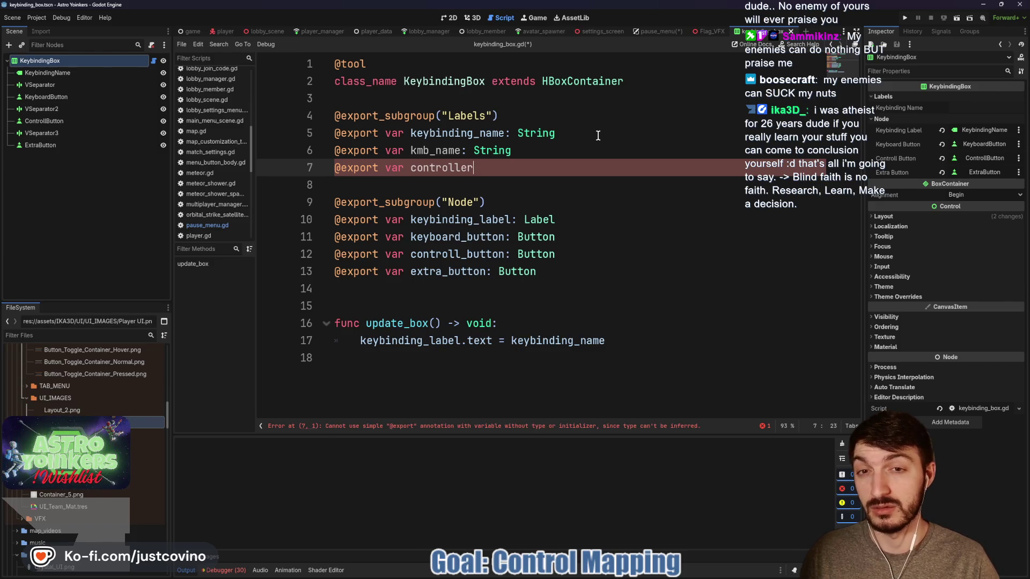
{"action": "type", "text": "input_name:"}
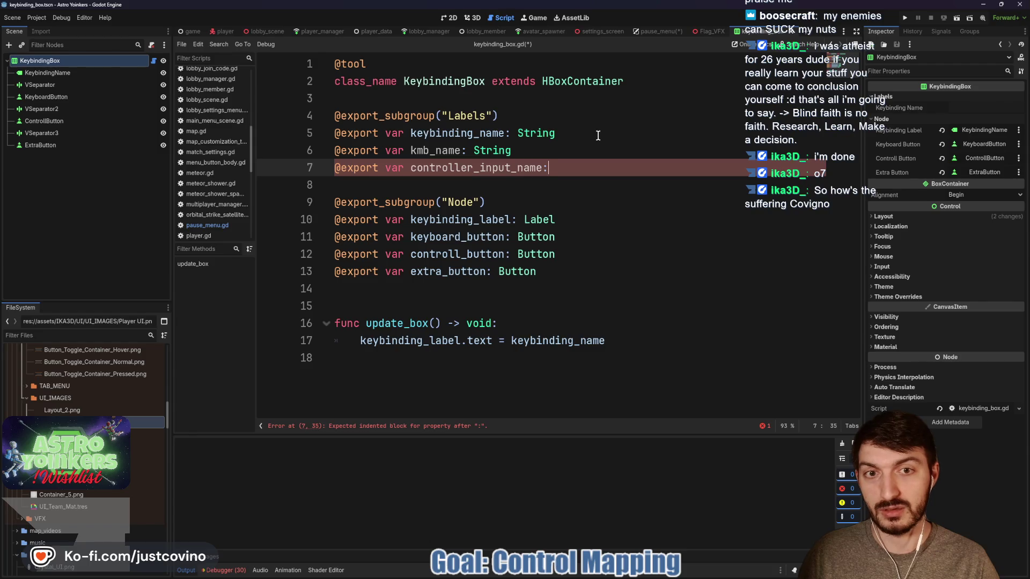
{"action": "type", "text": "String"}
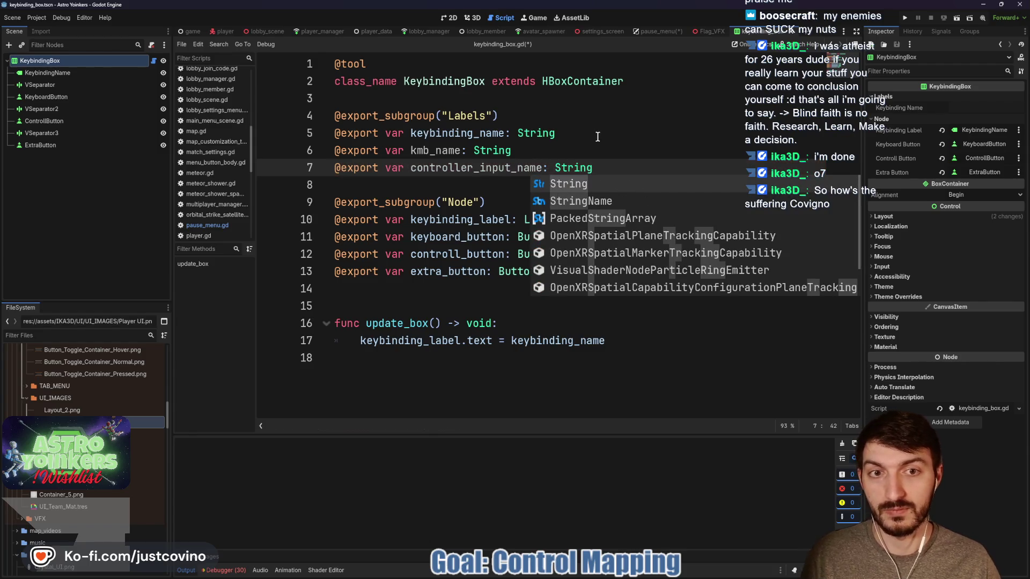
{"action": "key", "text": "Escape"}
{"action": "key", "text": "ctrl+s"}
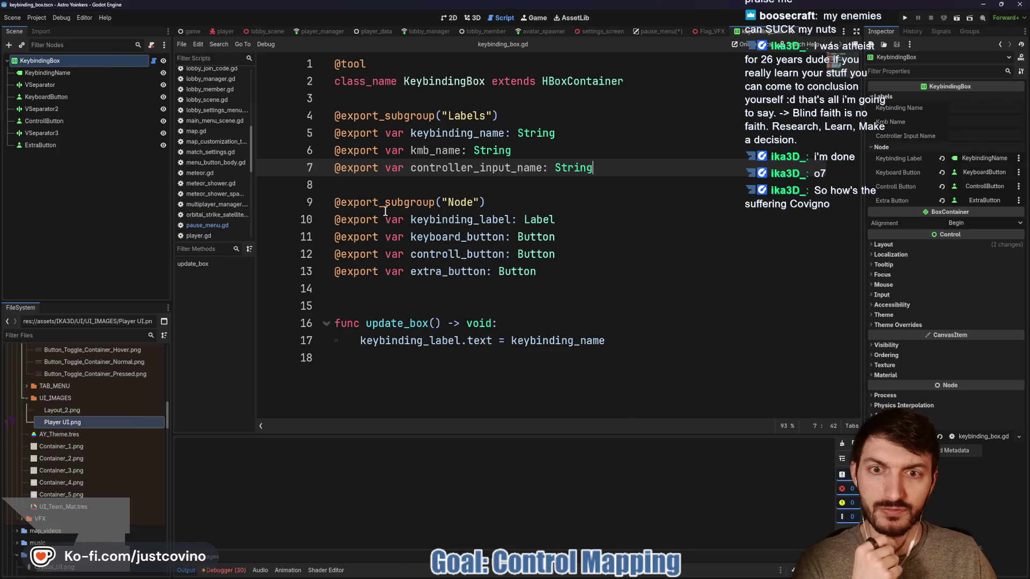
- Add a blank line between the export groups and set keyboard_button.text = kmb_name in update_box
{"action": "left_click", "coordinate": [392, 185]}
{"action": "key", "text": "Return"}
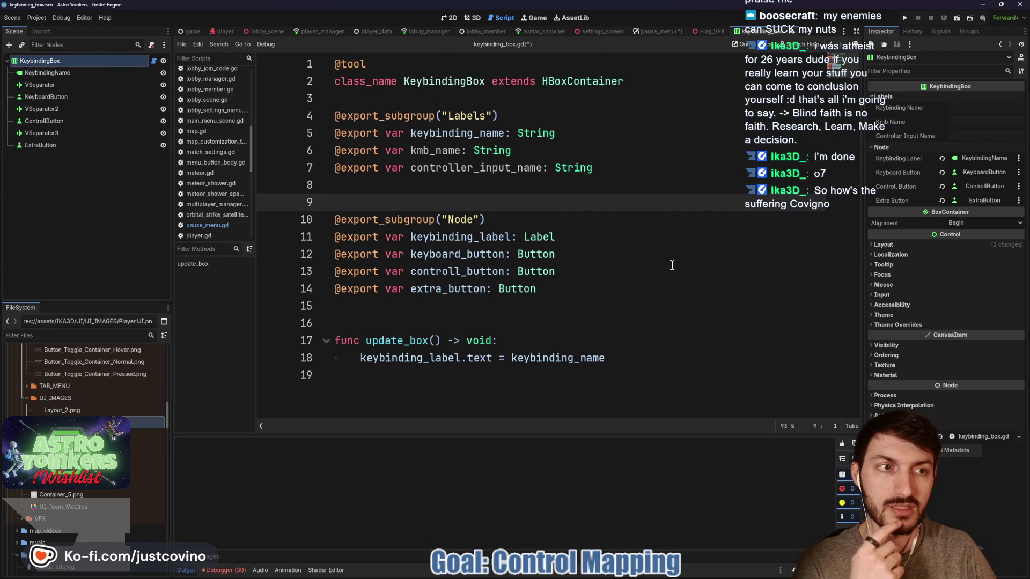
{"action": "left_click", "coordinate": [621, 358]}
{"action": "key", "text": "Return"}
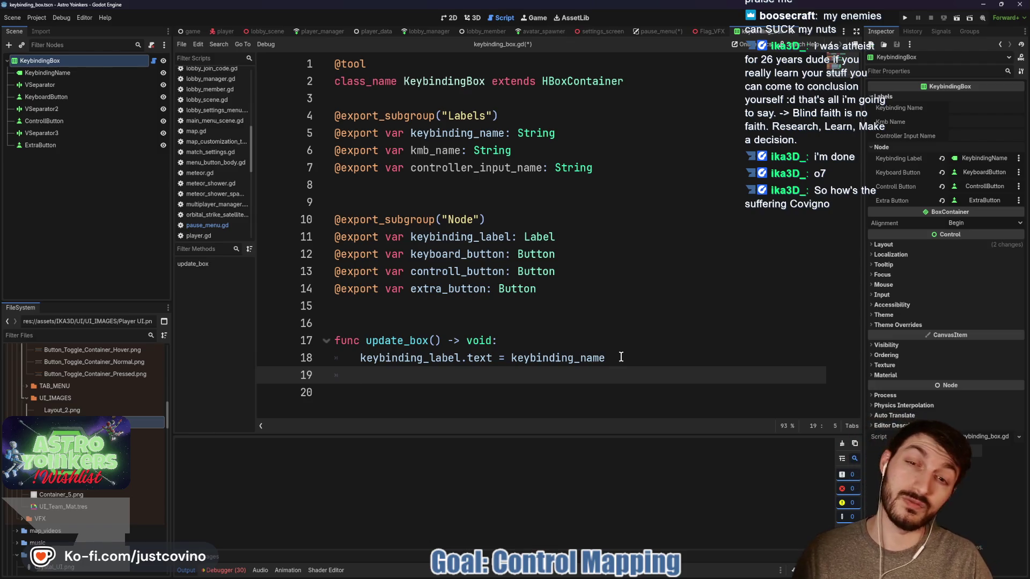
{"action": "type", "text": "keyboar"}
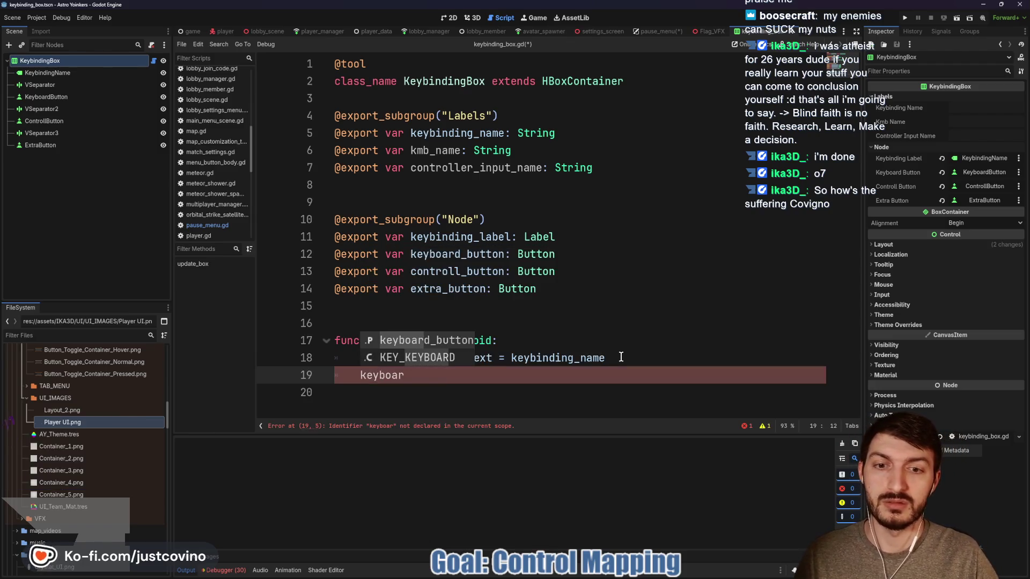
{"action": "key", "text": "Return"}
{"action": "type", "text": ".text = "}
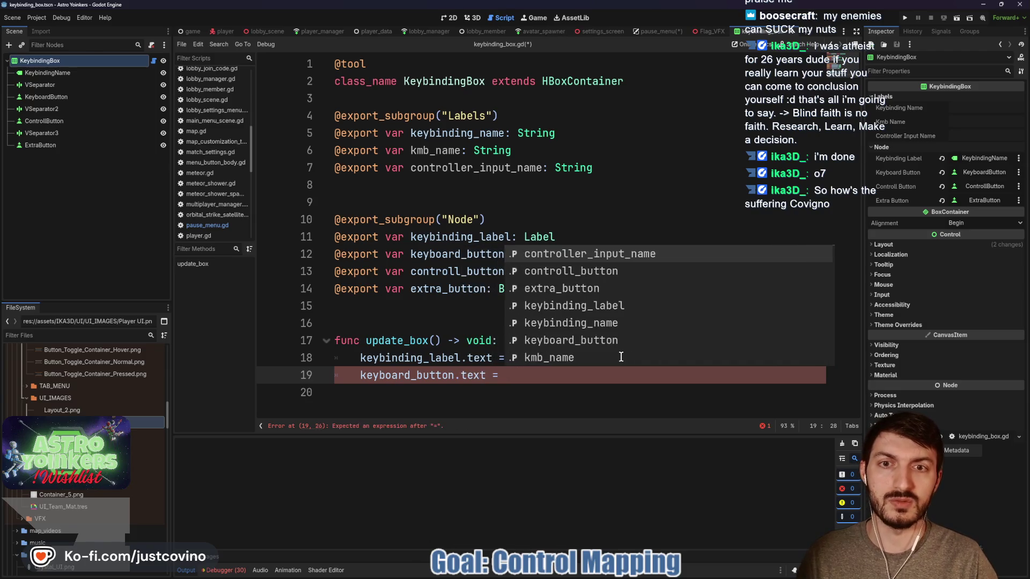
{"action": "type", "text": "kmb"}
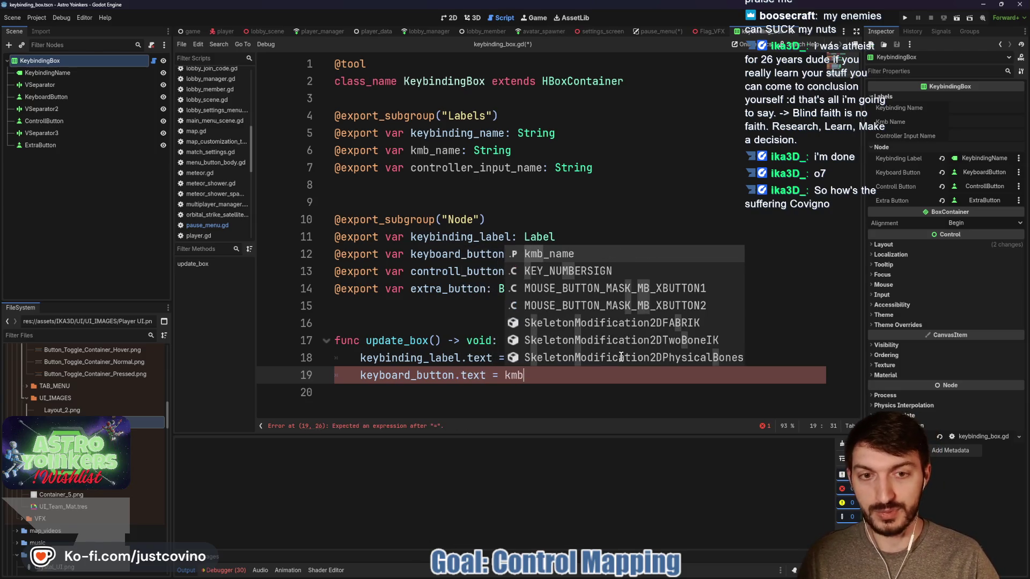
{"action": "key", "text": "Return"}
- Begin a controller line in update_box and correct controll_button to control_button
{"action": "key", "text": "Return"}
{"action": "type", "text": "controller"}
{"action": "key", "text": "Return"}
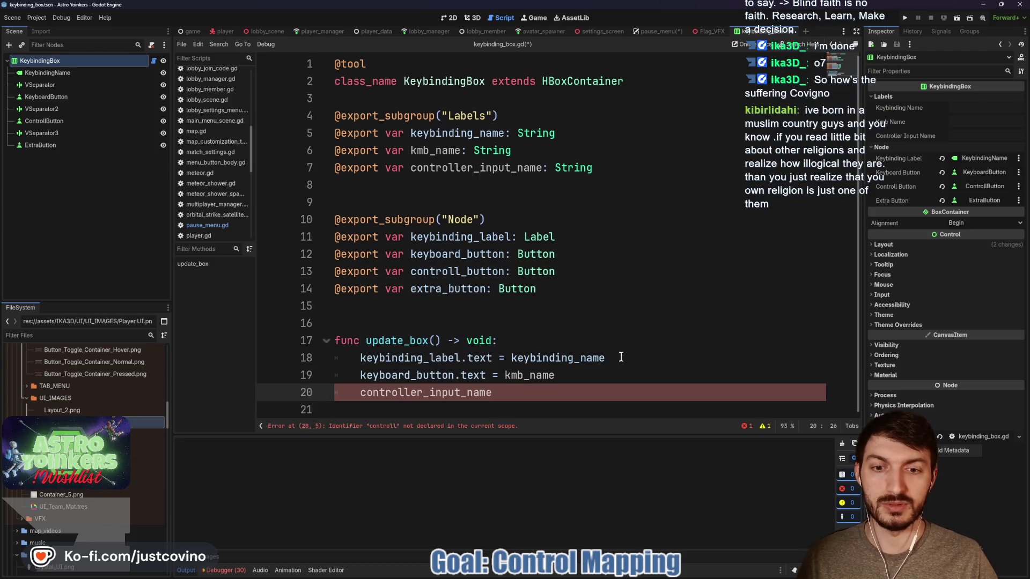
{"action": "key", "text": "Home"}
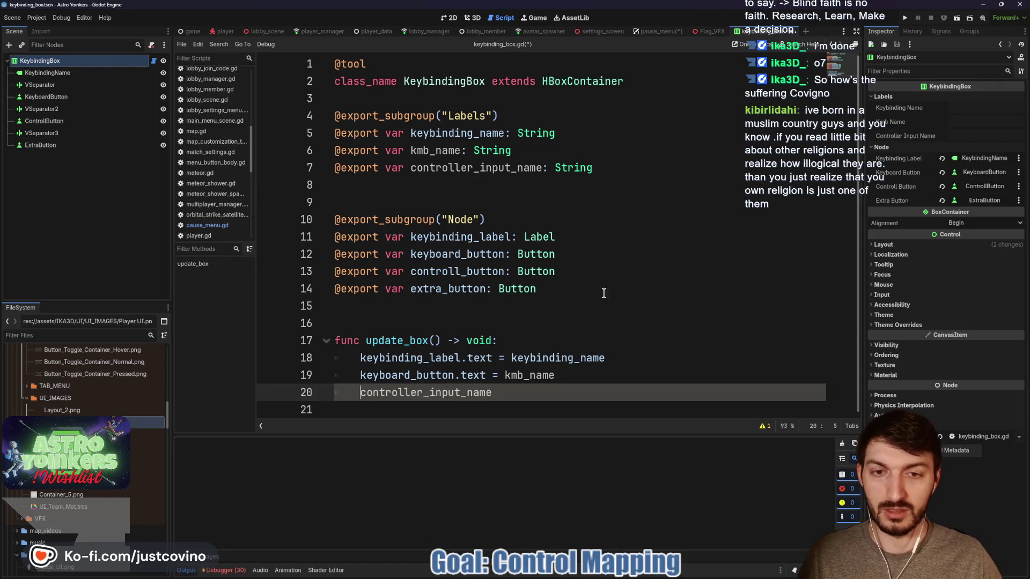
{"action": "left_click", "coordinate": [456, 272]}
{"action": "key", "text": "BackSpace"}
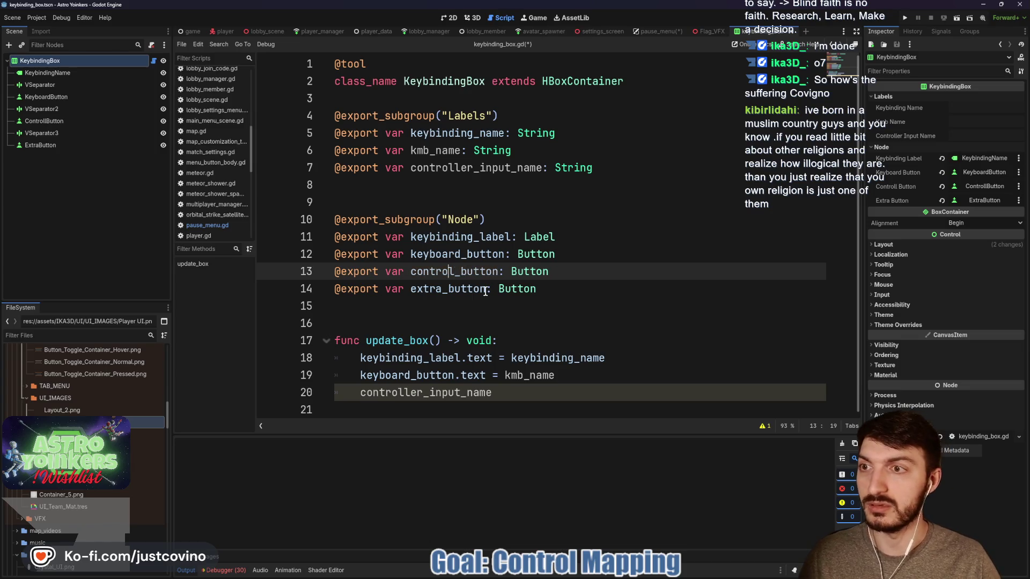
- Rename the ControllButton node to ControlButton in the Scene dock
{"action": "left_click", "coordinate": [66, 123]}
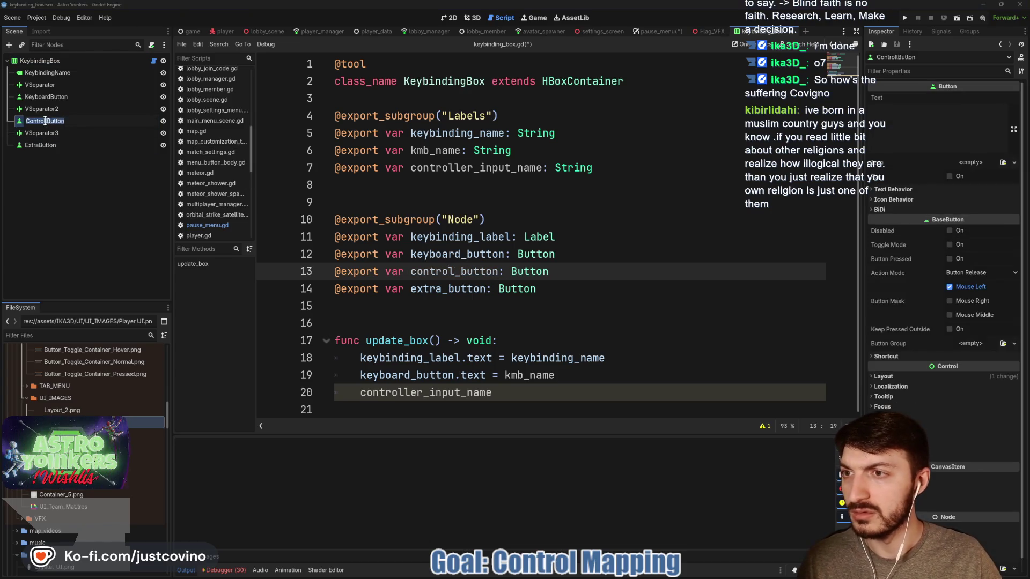
{"action": "key", "text": "BackSpace"}
{"action": "key", "text": "Return"}
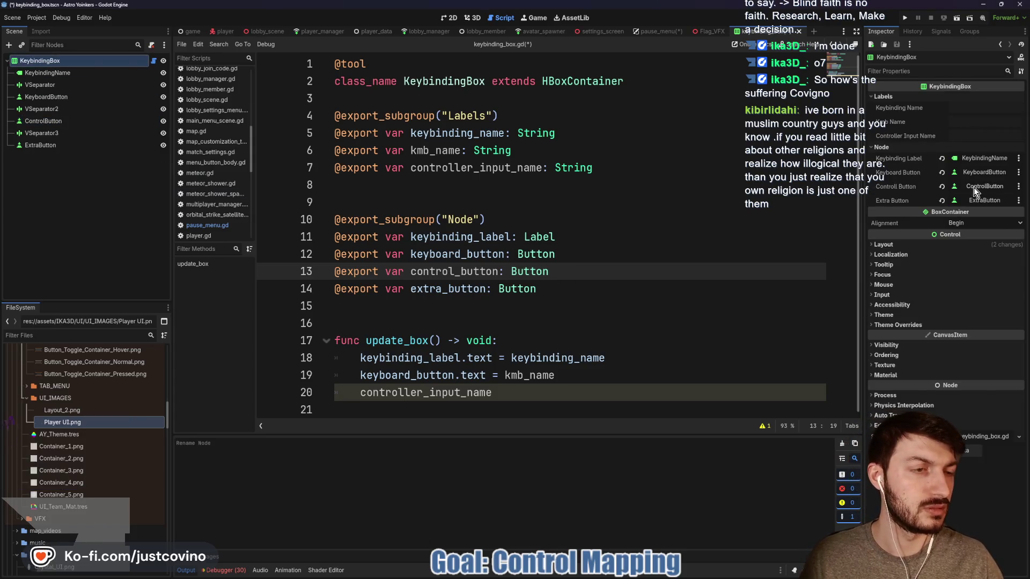
- Complete line 20 as control_button.text = controller_input_name and save the script
{"action": "left_click", "coordinate": [552, 293]}
{"action": "left_click", "coordinate": [435, 392]}
{"action": "key", "text": "Home"}
{"action": "type", "text": "con"}
{"action": "type", "text": "trol_button."}
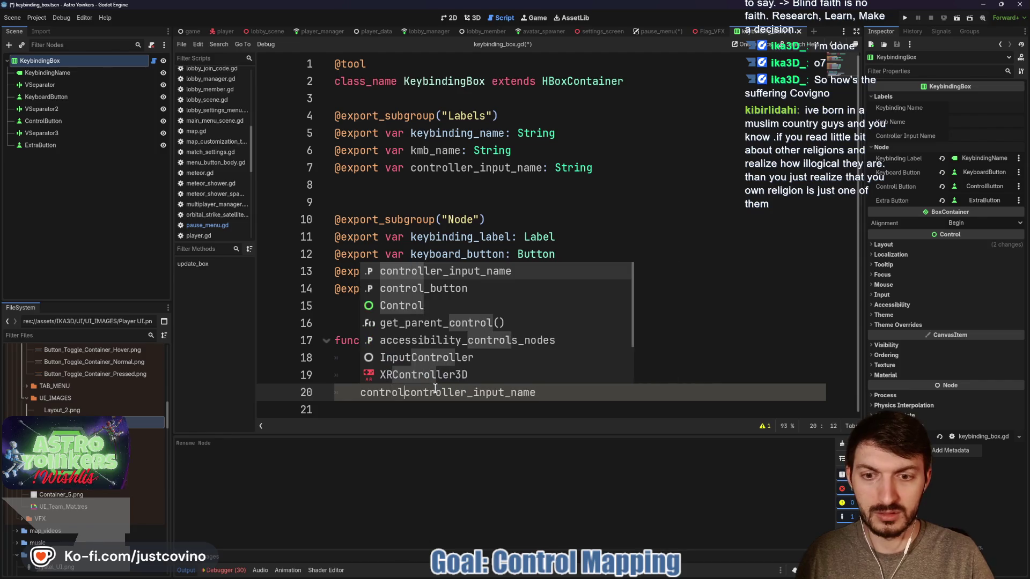
{"action": "type", "text": "text ="}
{"action": "key", "text": "ctrl+s"}
{"action": "left_click", "coordinate": [405, 358]}
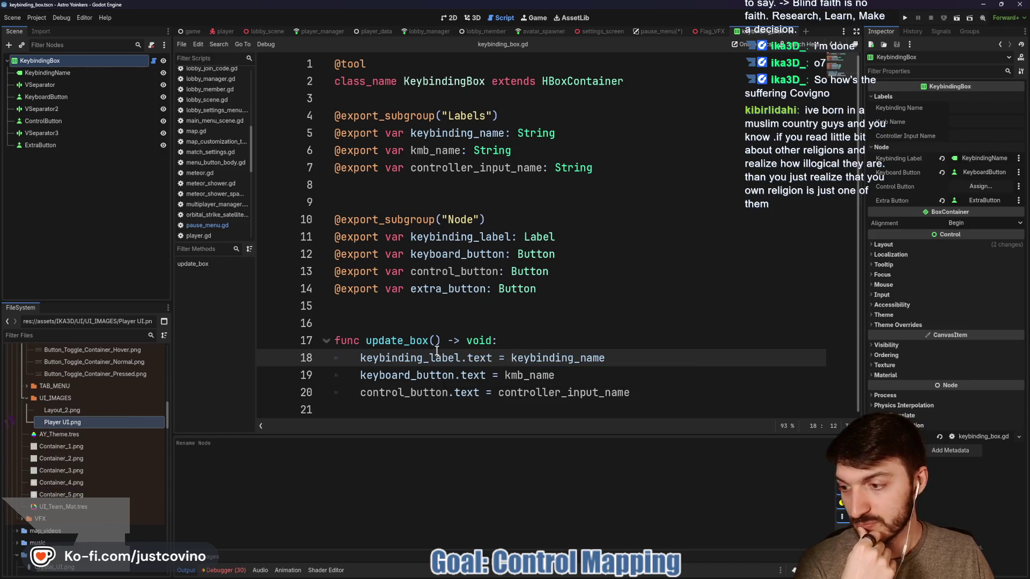
{"action": "left_click", "coordinate": [966, 186]}
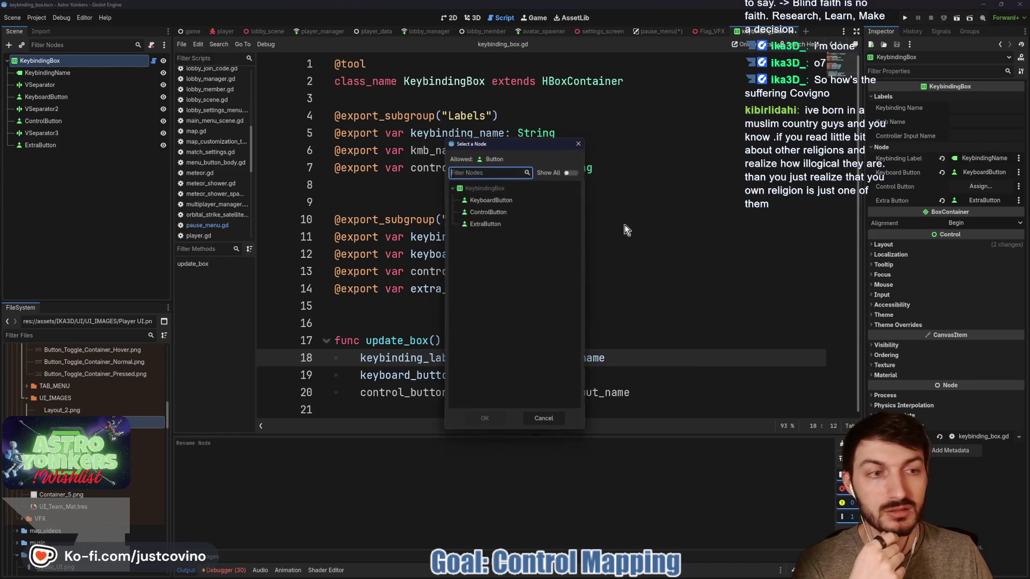
- Assign the ControlButton node to the Control Button export and add blank lines below class_name
{"action": "left_click", "coordinate": [515, 212]}
{"action": "left_click", "coordinate": [481, 419]}
{"action": "left_click", "coordinate": [416, 320]}
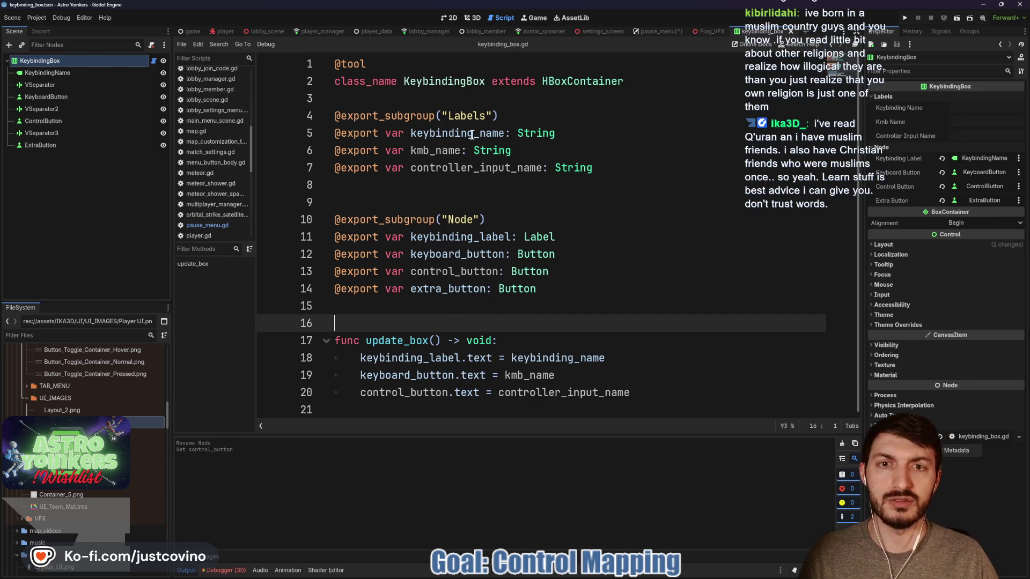
{"action": "left_click", "coordinate": [378, 101]}
{"action": "key", "text": "Return"}
{"action": "key", "text": "Return"}
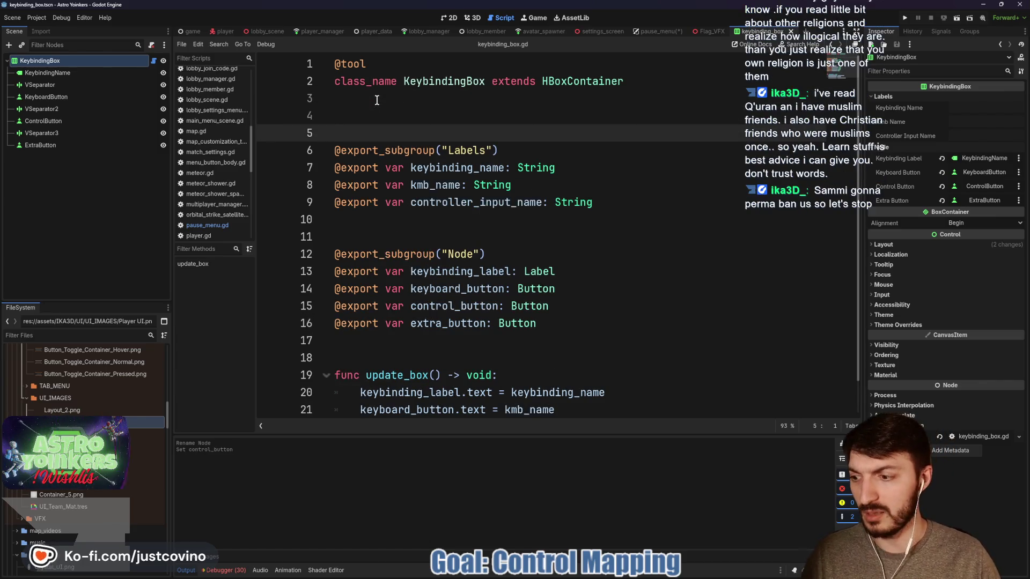
{"action": "key", "text": "Up"}
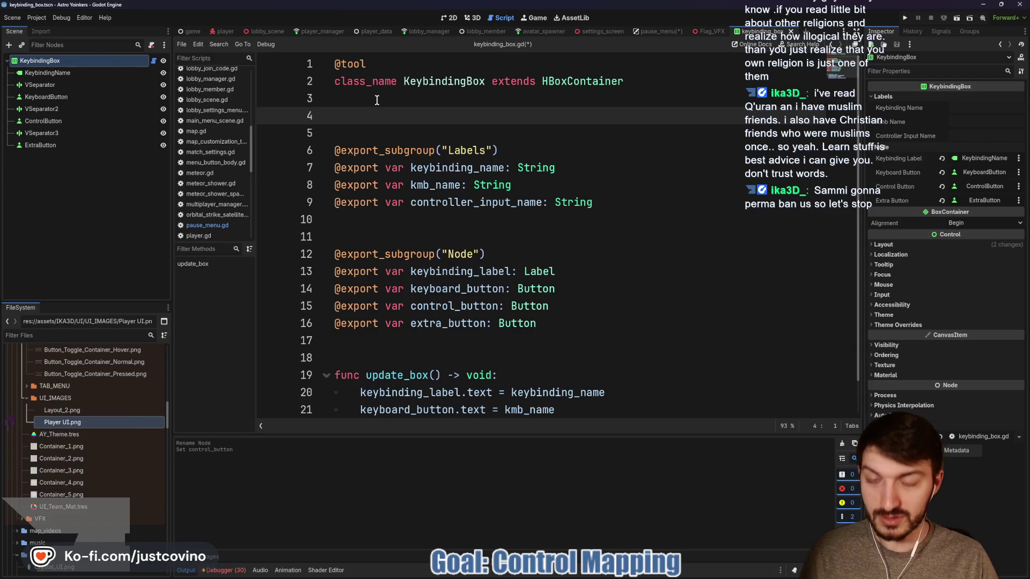
{"action": "type", "text": "@expo"}
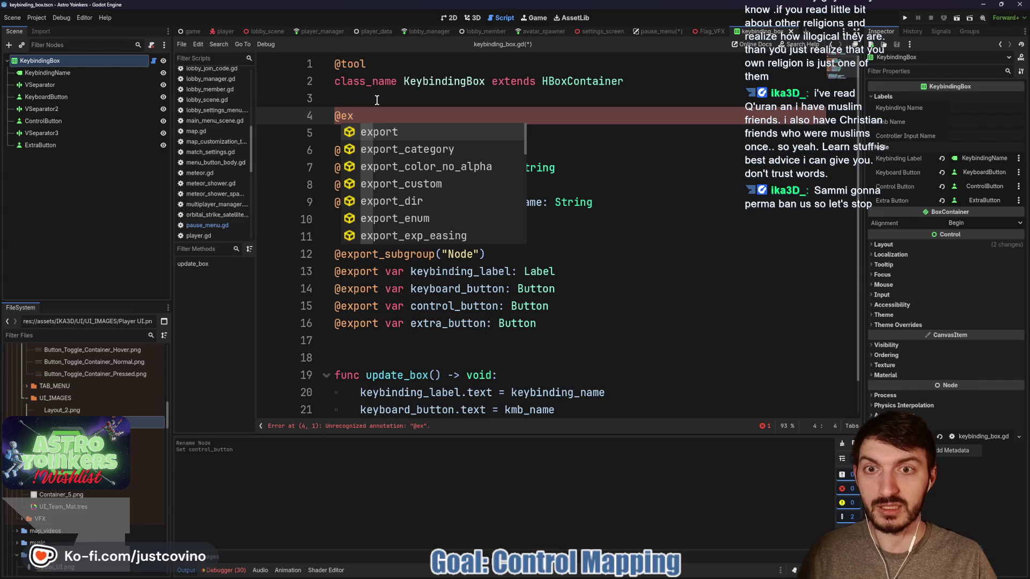
{"action": "type", "text": "rt"}
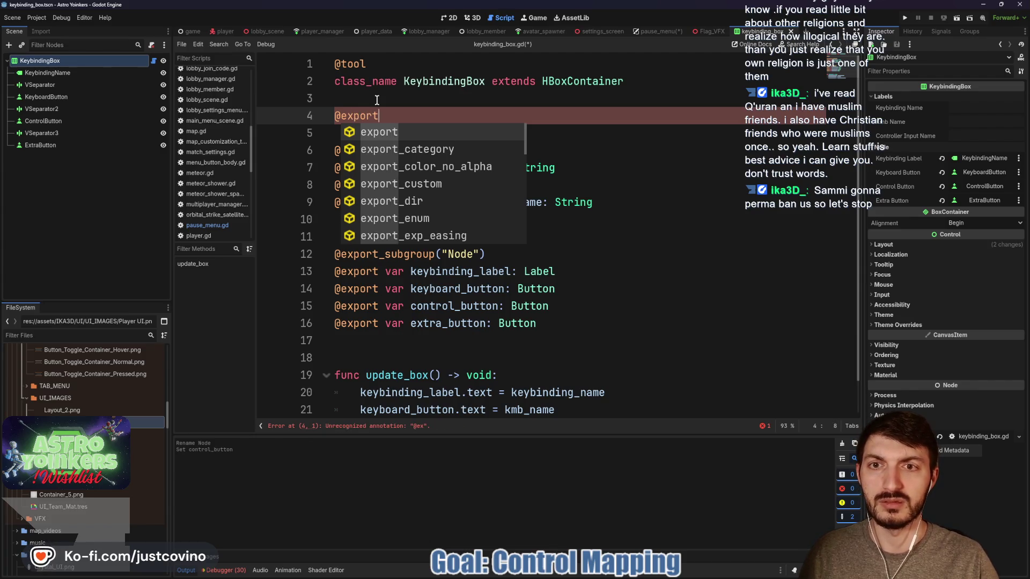
{"action": "type", "text": "_"}
{"action": "key", "text": "BackSpace"}
{"action": "key", "text": "BackSpace"}
{"action": "key", "text": "BackSpace"}
{"action": "key", "text": "BackSpace"}
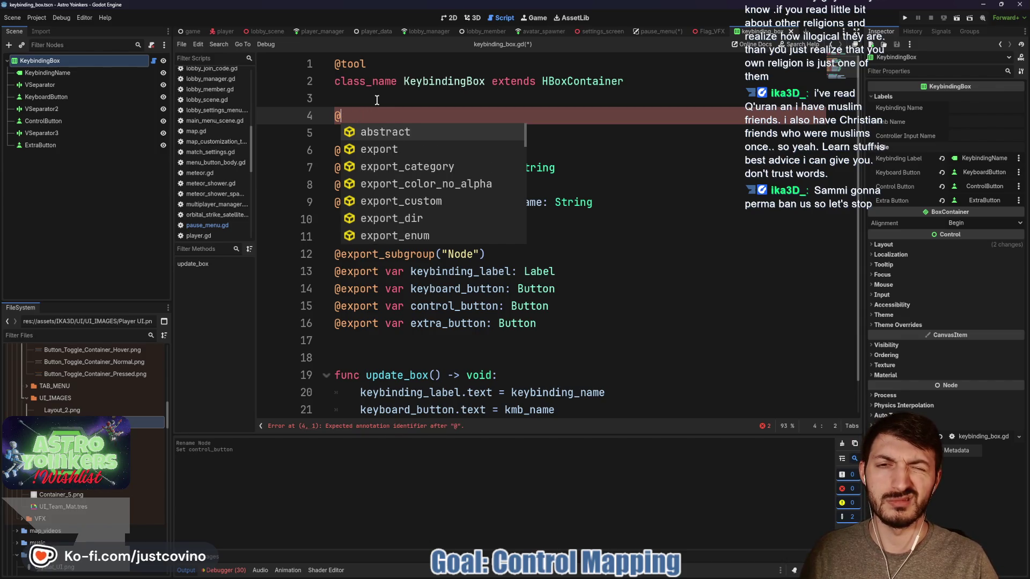
{"action": "type", "text": "export_to"}
{"action": "key", "text": "Return"}
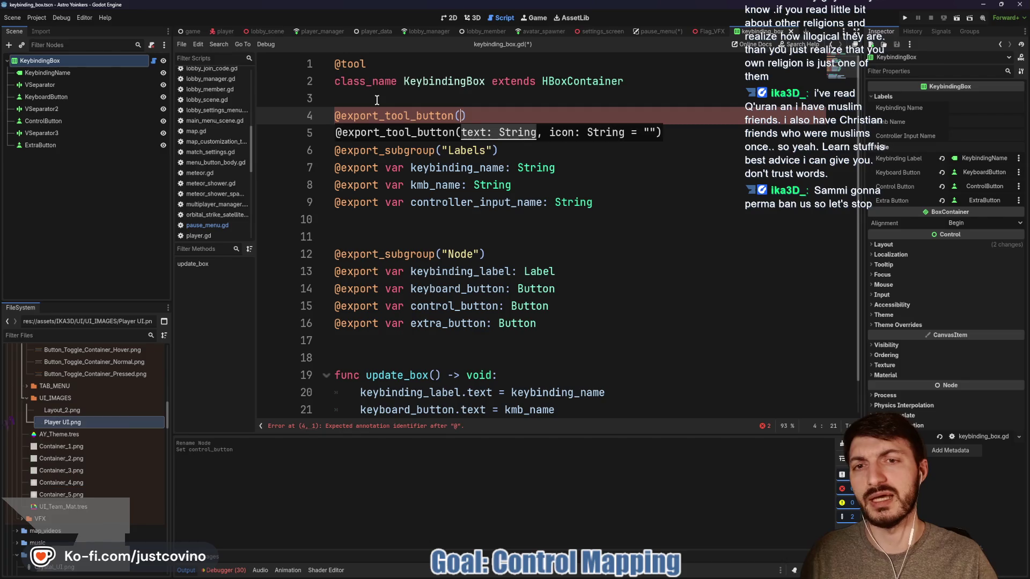
{"action": "type", "text": "\""}
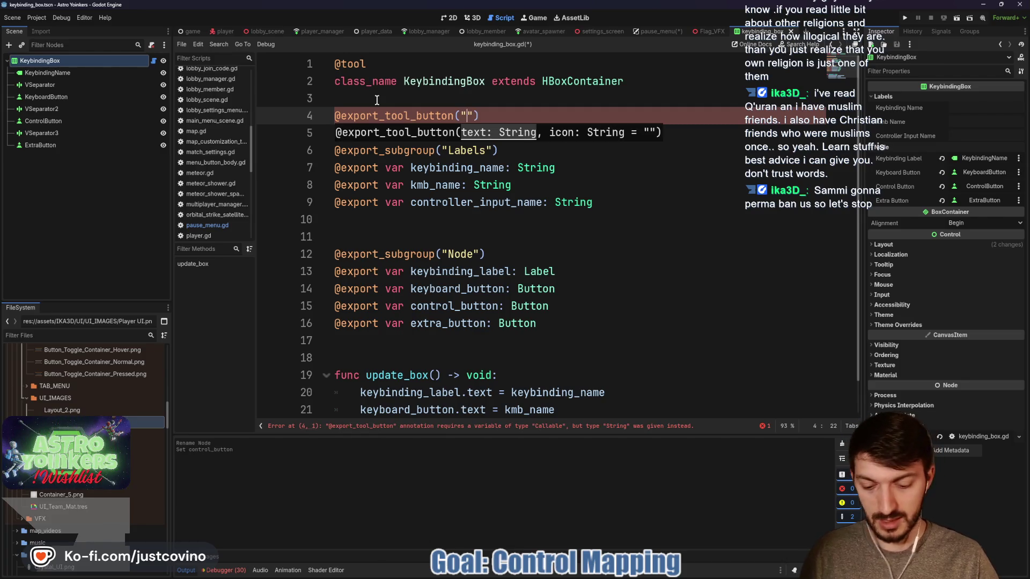
{"action": "type", "text": "update"}
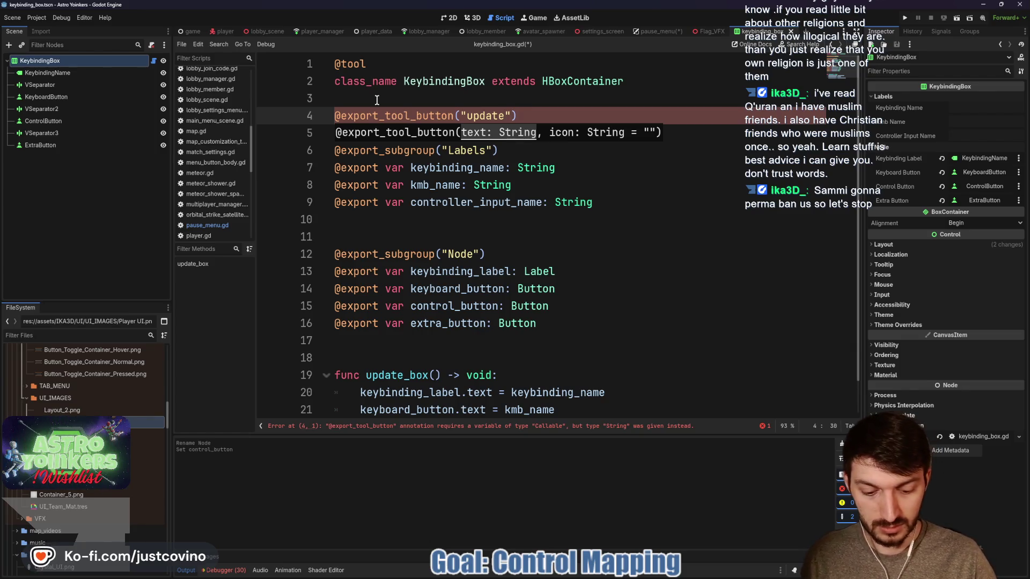
{"action": "type", "text": "var _upoda"}
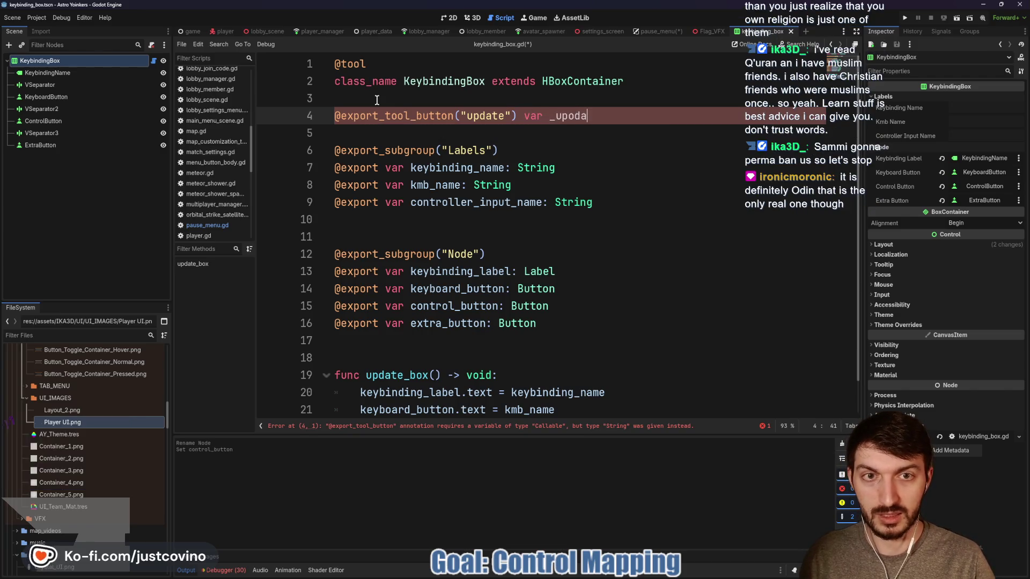
{"action": "key", "text": "BackSpace"}
{"action": "key", "text": "BackSpace"}
{"action": "key", "text": "BackSpace"}
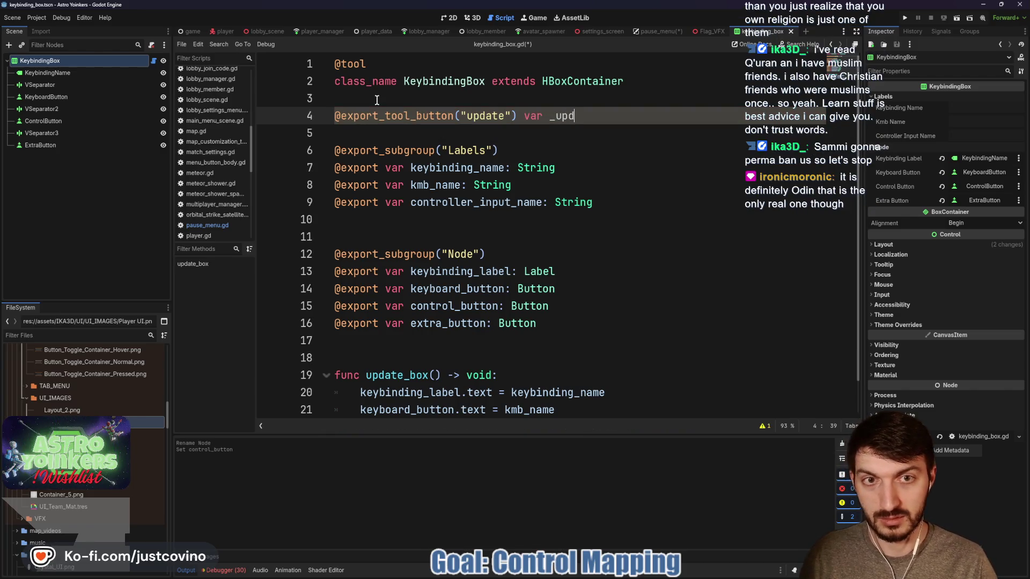
{"action": "type", "text": "update = upda"}
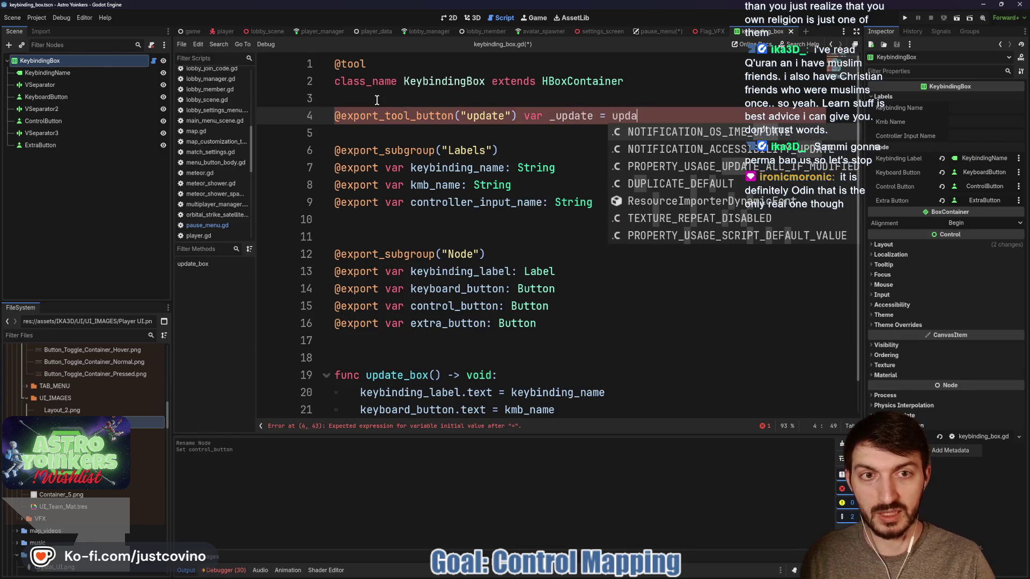
{"action": "type", "text": "e+box"}
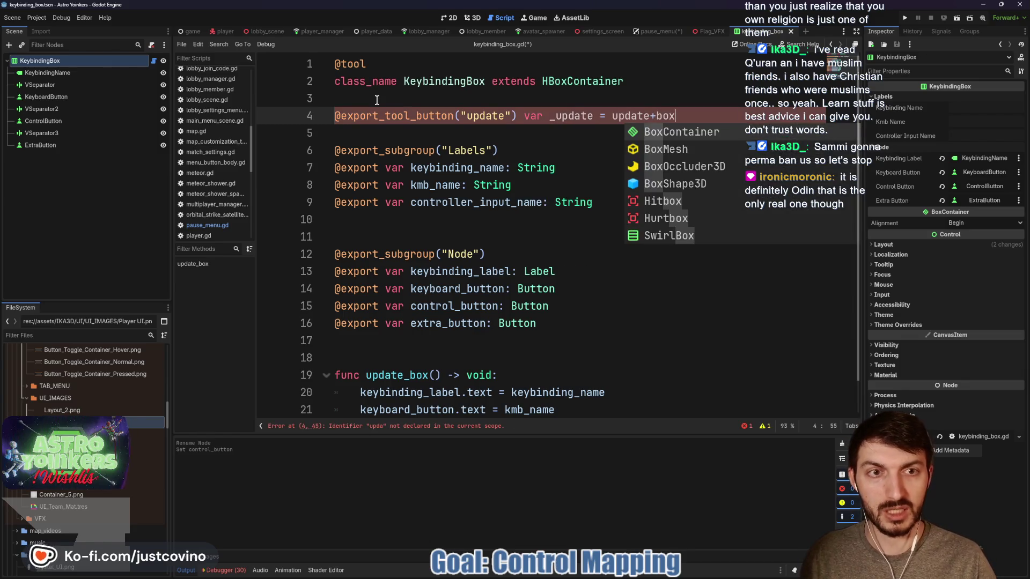
{"action": "key", "text": "BackSpace"}
{"action": "key", "text": "BackSpace"}
{"action": "key", "text": "BackSpace"}
{"action": "type", "text": "_b"}
{"action": "left_click", "coordinate": [609, 148]}
{"action": "key", "text": "ctrl+s"}
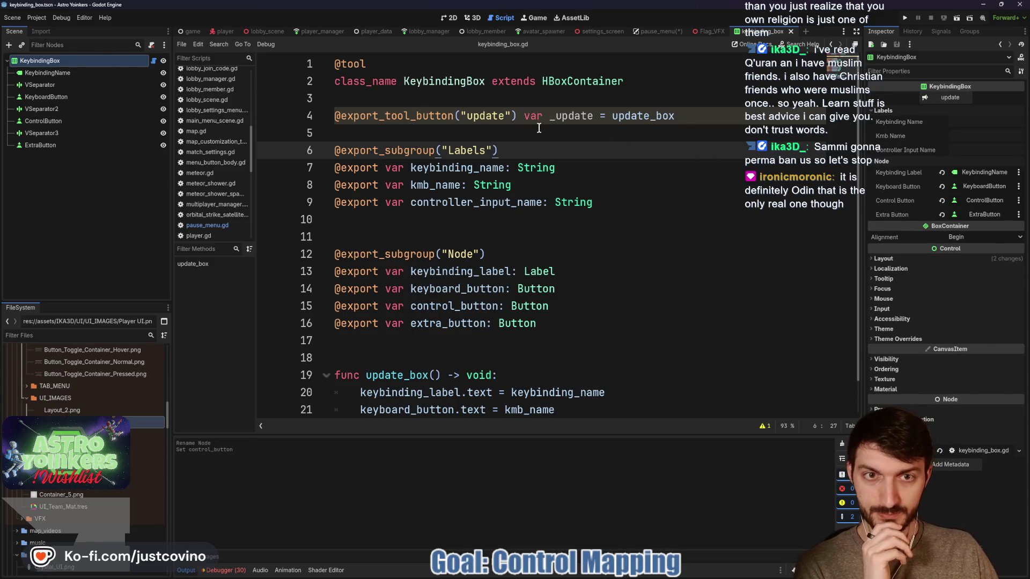
- Capitalize the tool button label to "Update" and save
{"action": "left_click_drag", "start_coordinate": [470, 116], "coordinate": [476, 116]}
{"action": "type", "text": "U"}
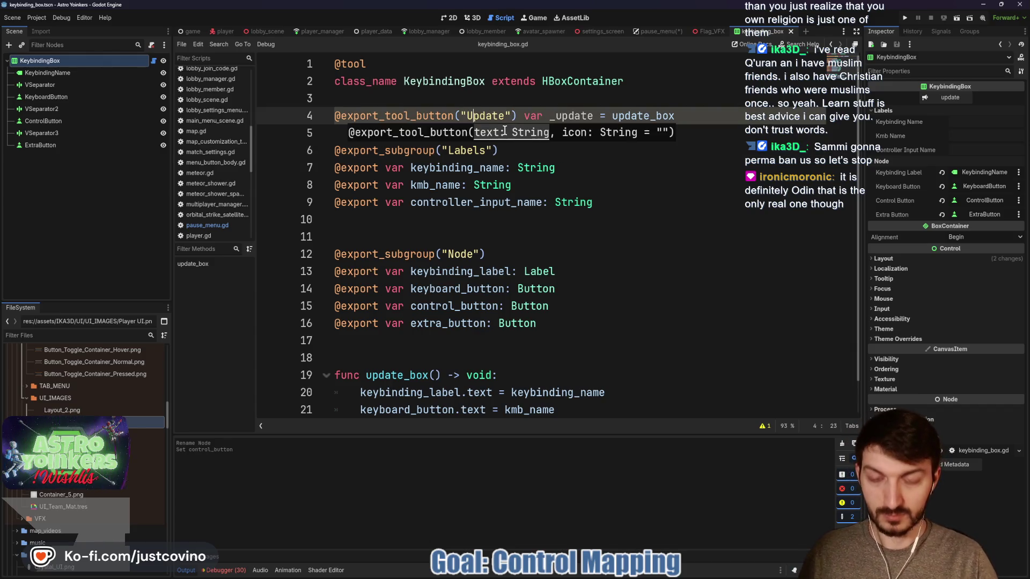
{"action": "left_click", "coordinate": [607, 184]}
{"action": "key", "text": "ctrl+s"}
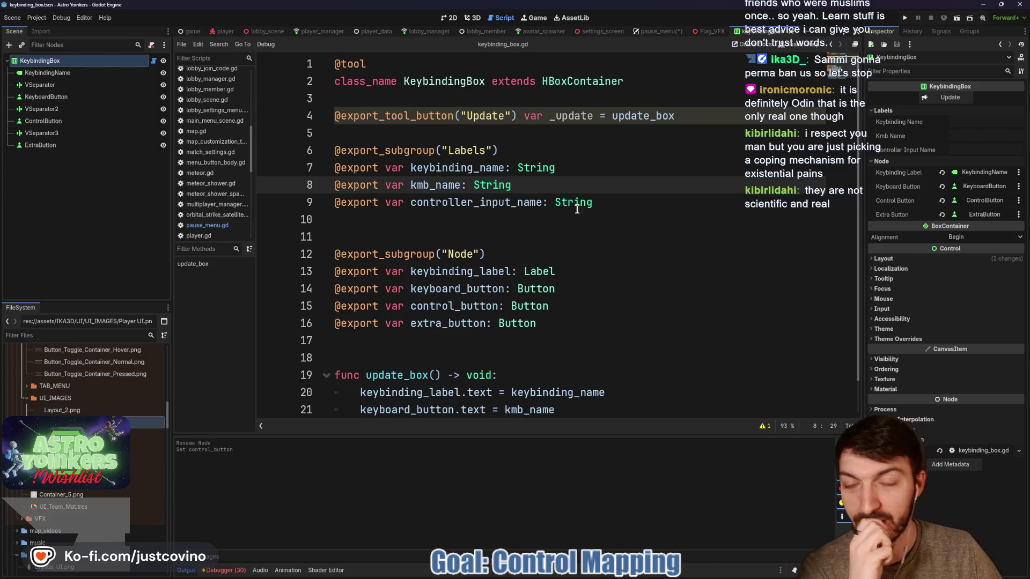
- Insert an extra blank line after the tool button declaration and save the script
{"action": "left_click", "coordinate": [397, 135]}
{"action": "key", "text": "Return"}
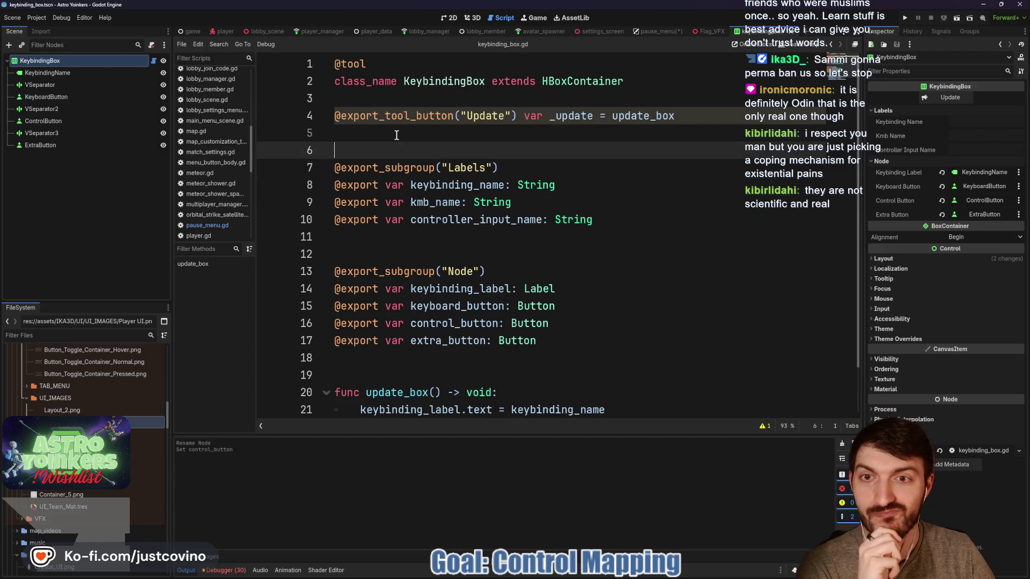
{"action": "scroll", "coordinate": [399, 141], "scroll_direction": "down", "scroll_amount": 1}
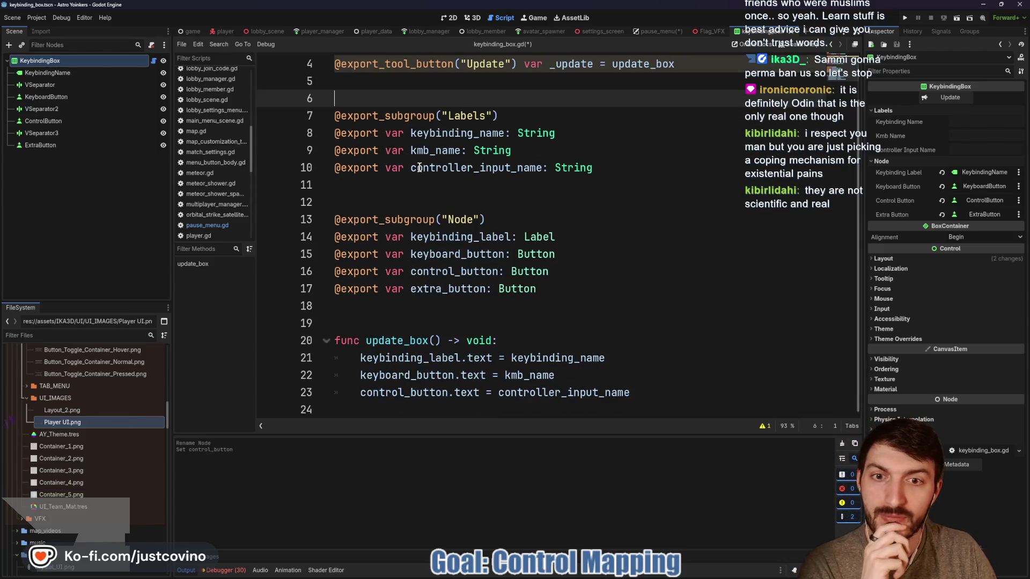
{"action": "left_click", "coordinate": [559, 317]}
{"action": "key", "text": "ctrl+s"}
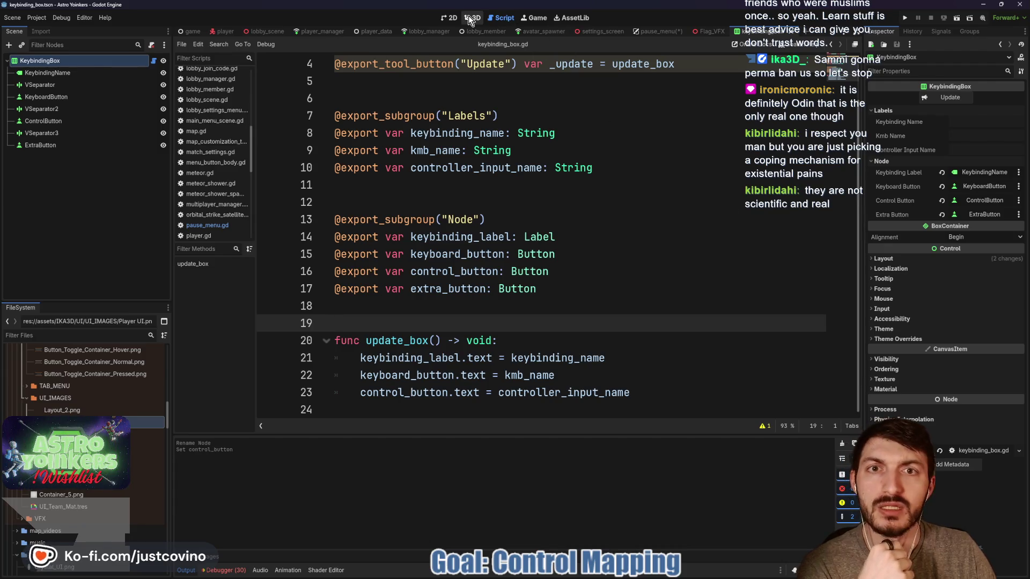
- Switch to the 2D view and bring the KeybindingBox scene into view
{"action": "left_click", "coordinate": [450, 18]}
{"action": "scroll", "coordinate": [362, 207], "scroll_direction": "up", "scroll_amount": 3}
{"action": "scroll", "coordinate": [413, 244], "scroll_direction": "up", "scroll_amount": 2}
{"action": "scroll", "coordinate": [411, 243], "scroll_direction": "up", "scroll_amount": 2}
{"action": "scroll", "coordinate": [411, 243], "scroll_direction": "left", "scroll_amount": 1}
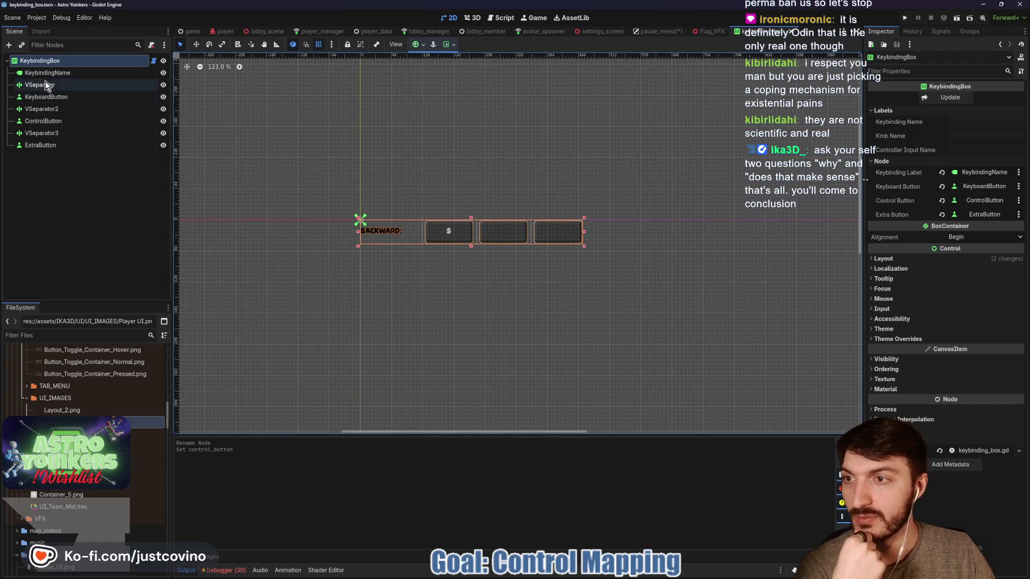
- Set Keybinding Name to Forward and Kmb Name to W, run Update, and reopen keybinding_box.gd
{"action": "left_click", "coordinate": [979, 123]}
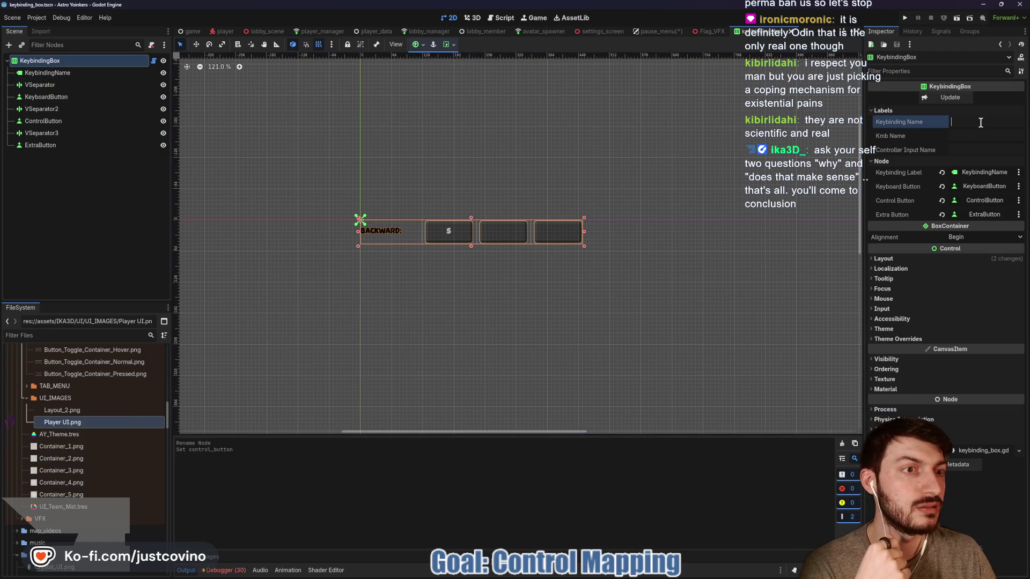
{"action": "type", "text": "Forwar"}
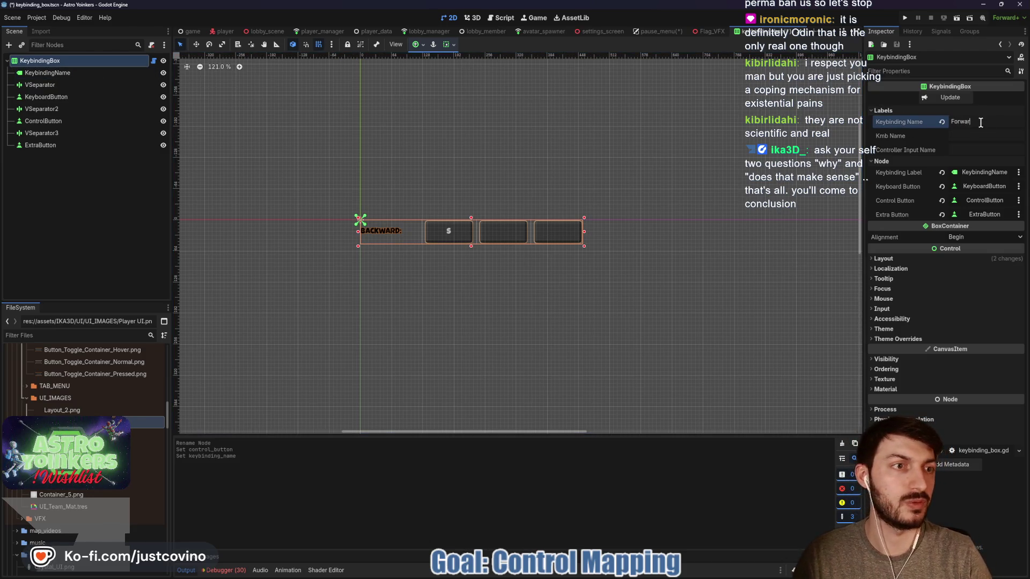
{"action": "key", "text": "Tab"}
{"action": "type", "text": "W"}
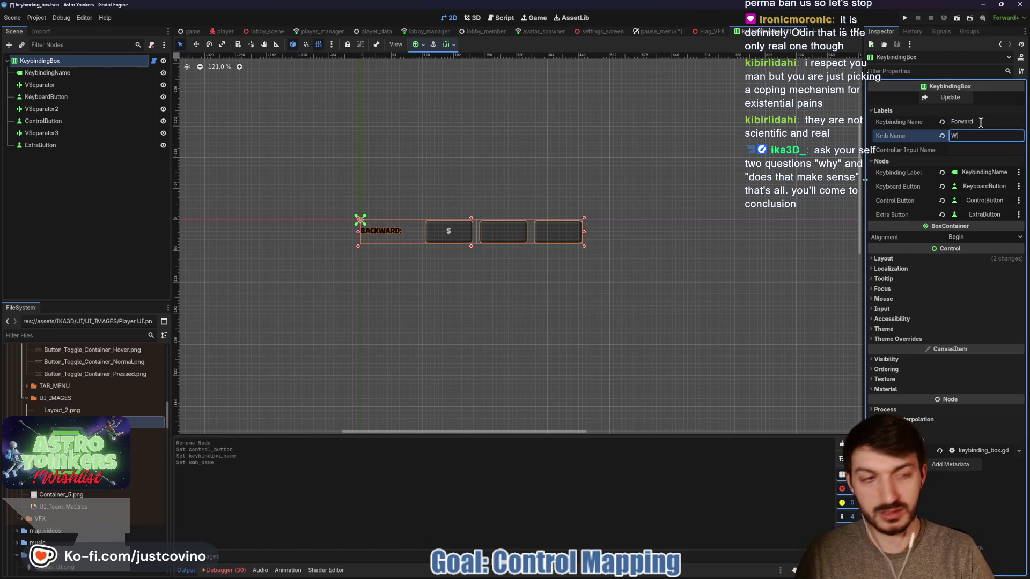
{"action": "key", "text": "Tab"}
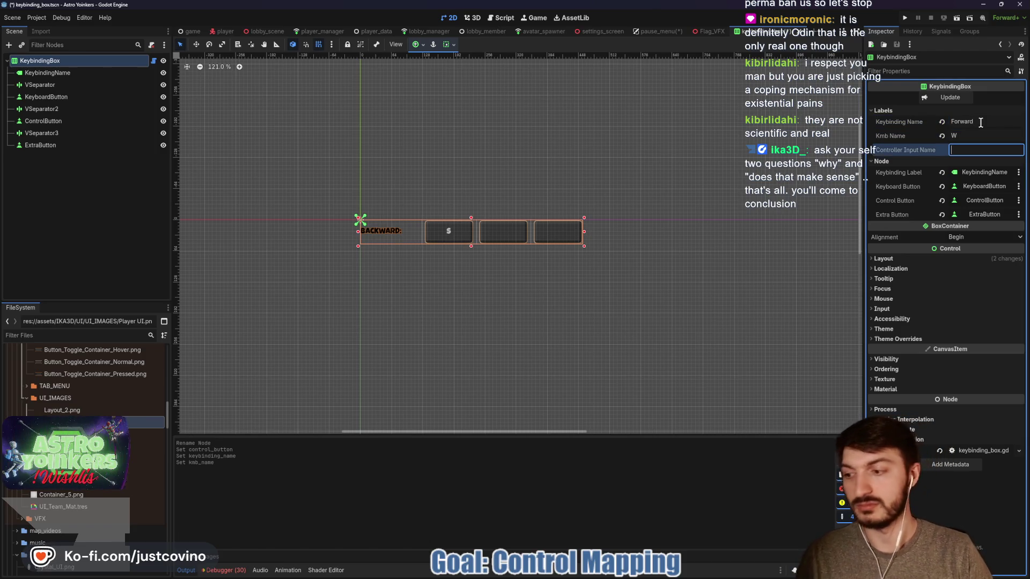
{"action": "left_click", "coordinate": [946, 99]}
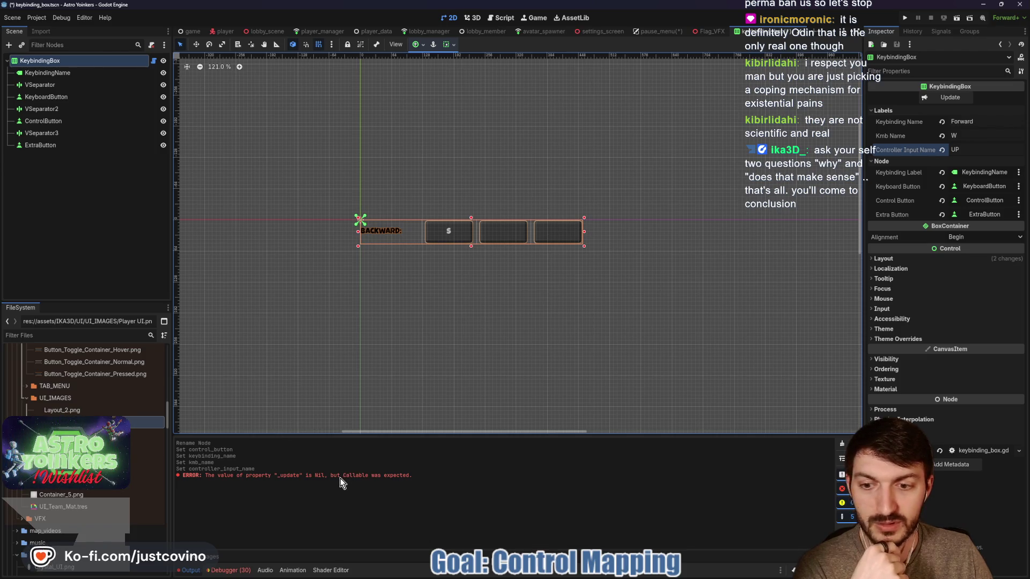
{"action": "left_click", "coordinate": [155, 61]}
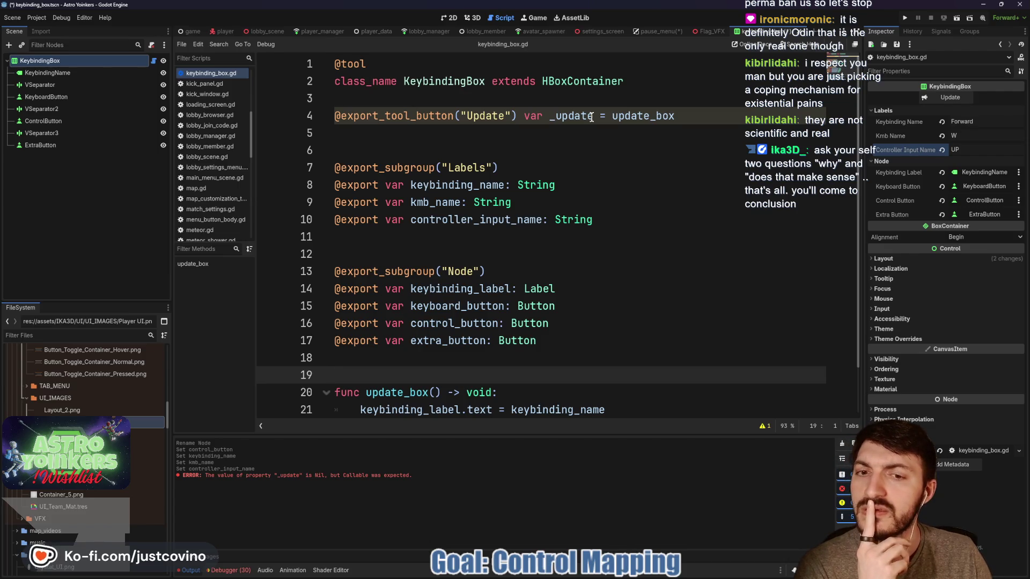
{"action": "mouse_move", "coordinate": [406, 114]}
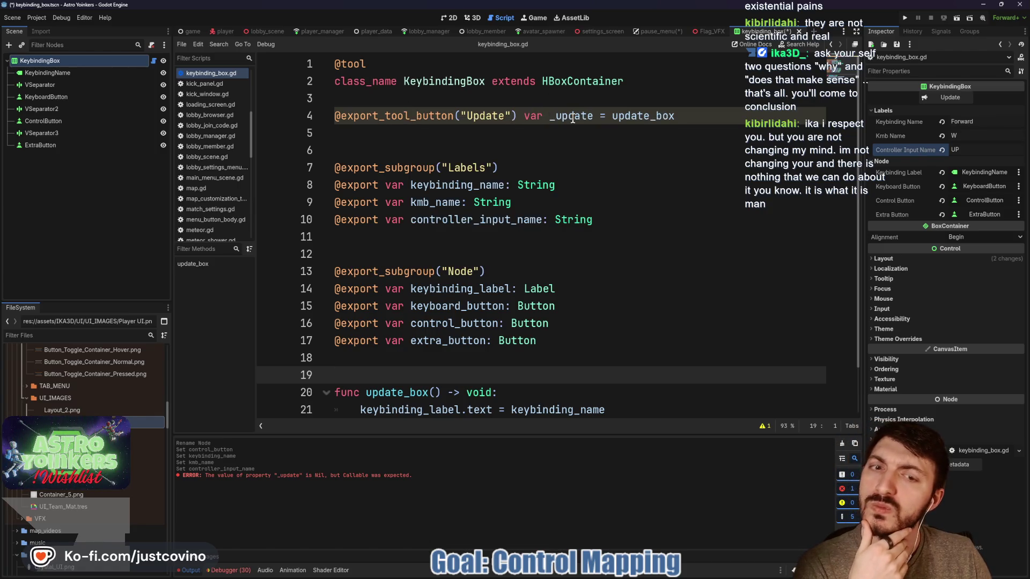
{"action": "scroll", "coordinate": [573, 118], "scroll_direction": "down", "scroll_amount": 1}
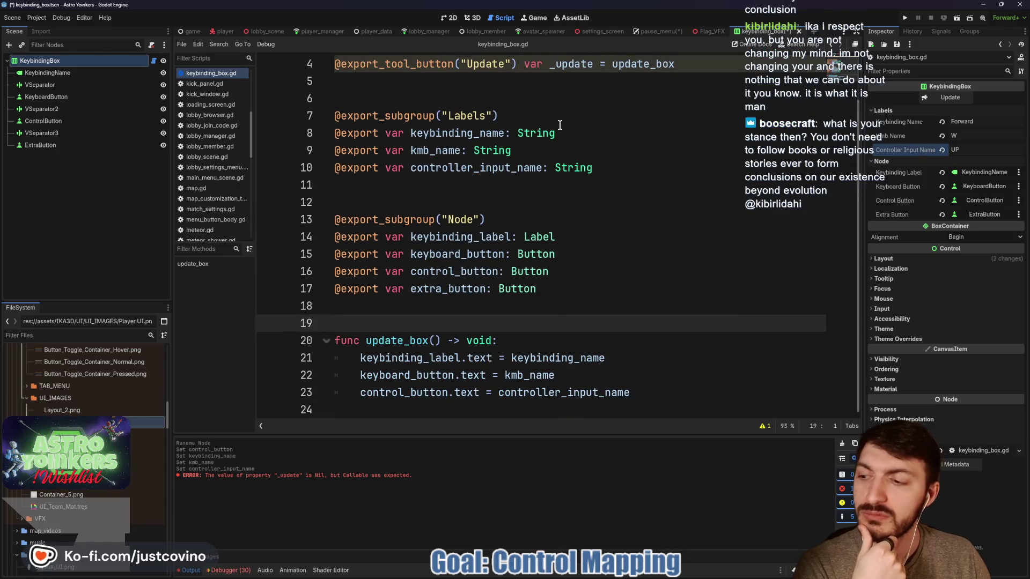
{"action": "mouse_move", "coordinate": [550, 129]}
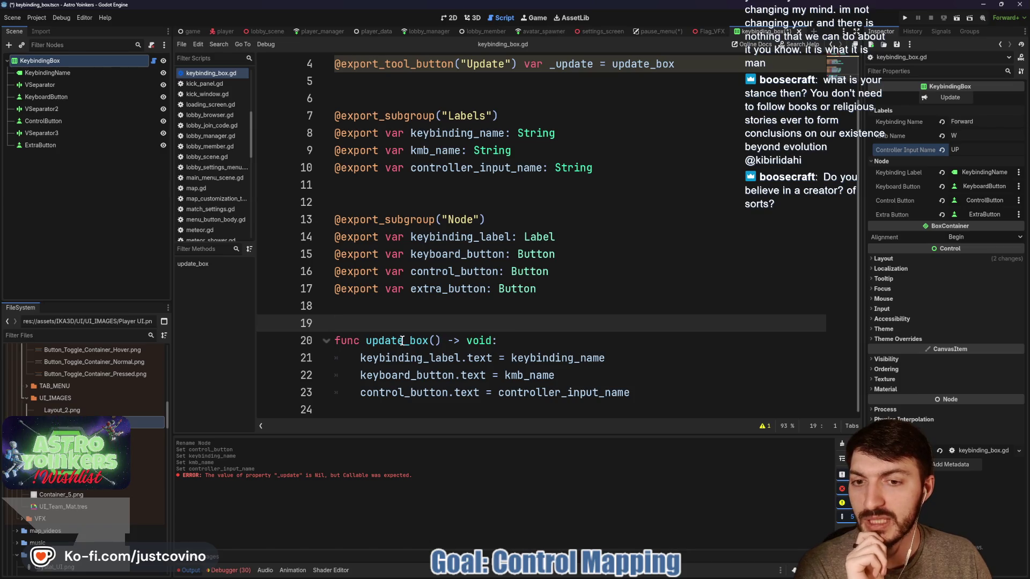
{"action": "double_click", "coordinate": [403, 341]}
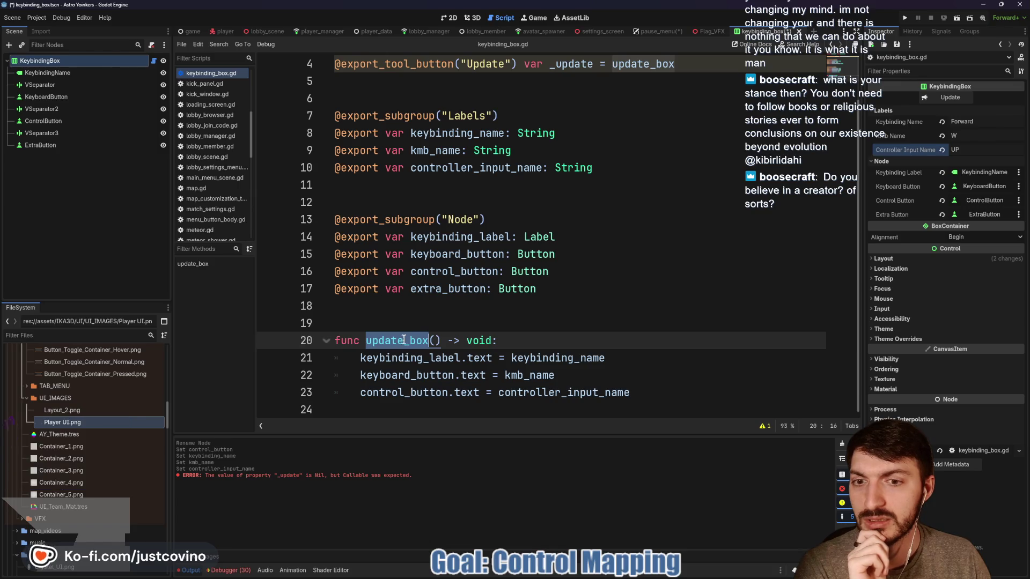
- Change '_update =' to 'update =' on line 4 of the script and save it
{"action": "scroll", "coordinate": [651, 301], "scroll_direction": "up", "scroll_amount": 2}
{"action": "left_click", "coordinate": [935, 101]}
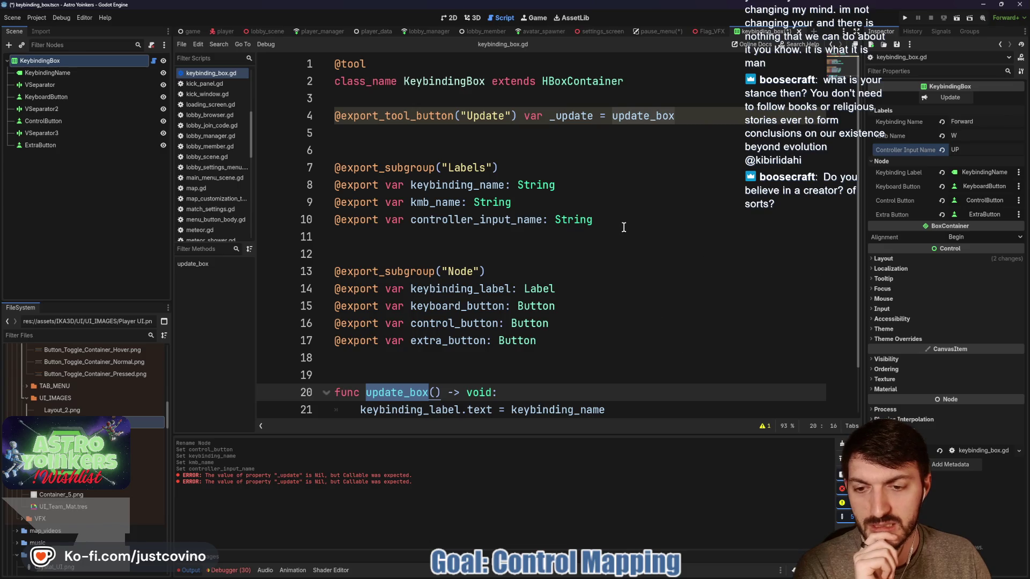
{"action": "left_click", "coordinate": [671, 116]}
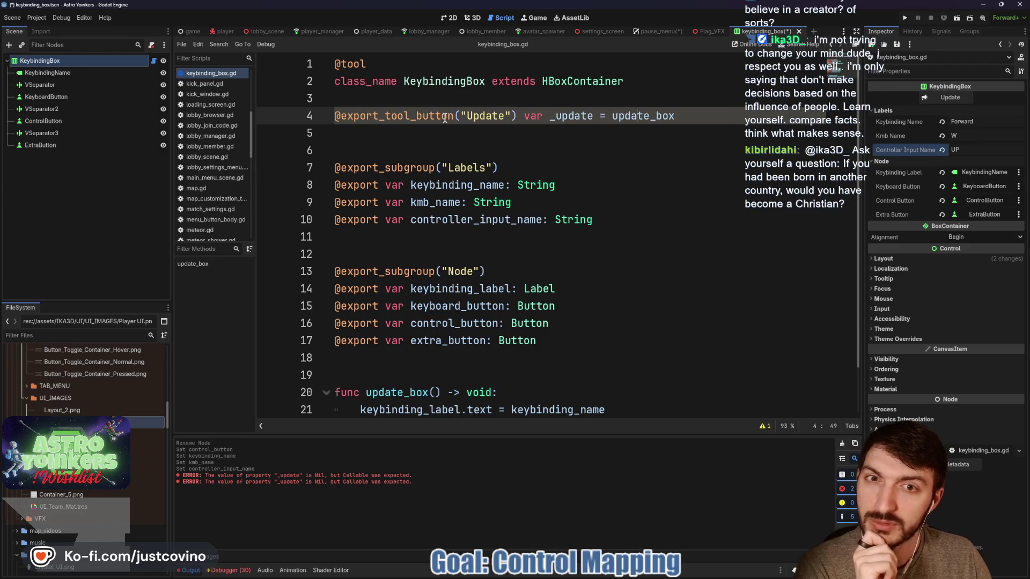
{"action": "mouse_move", "coordinate": [445, 118]}
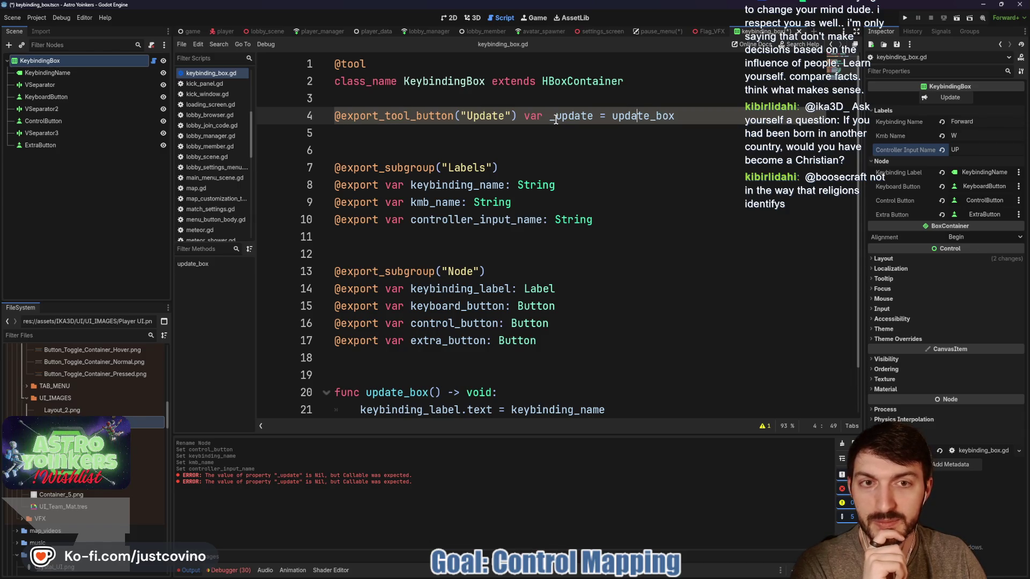
{"action": "left_click_drag", "start_coordinate": [549, 116], "coordinate": [612, 117]}
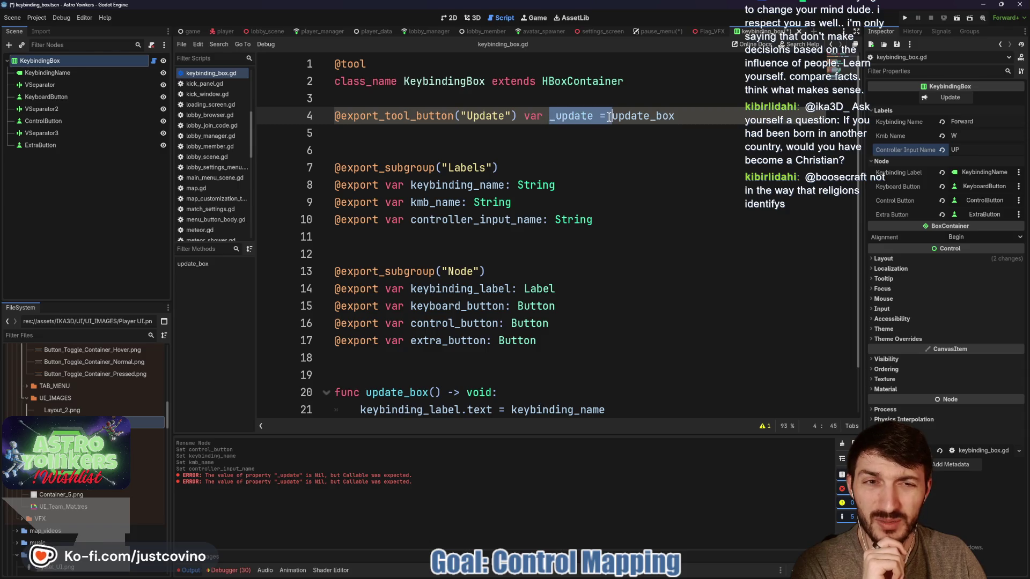
{"action": "key", "text": "BackSpace"}
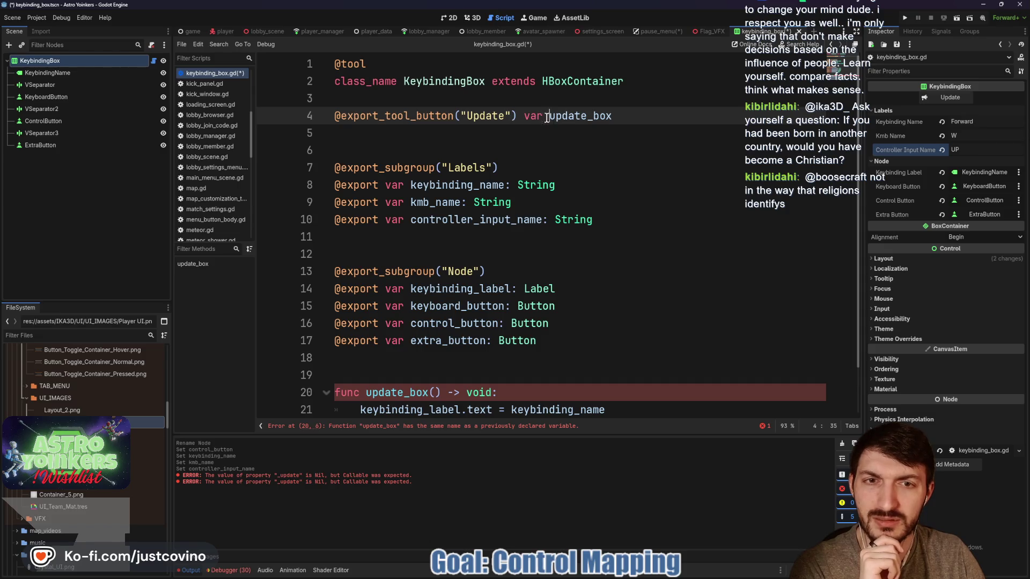
{"action": "mouse_move", "coordinate": [397, 117]}
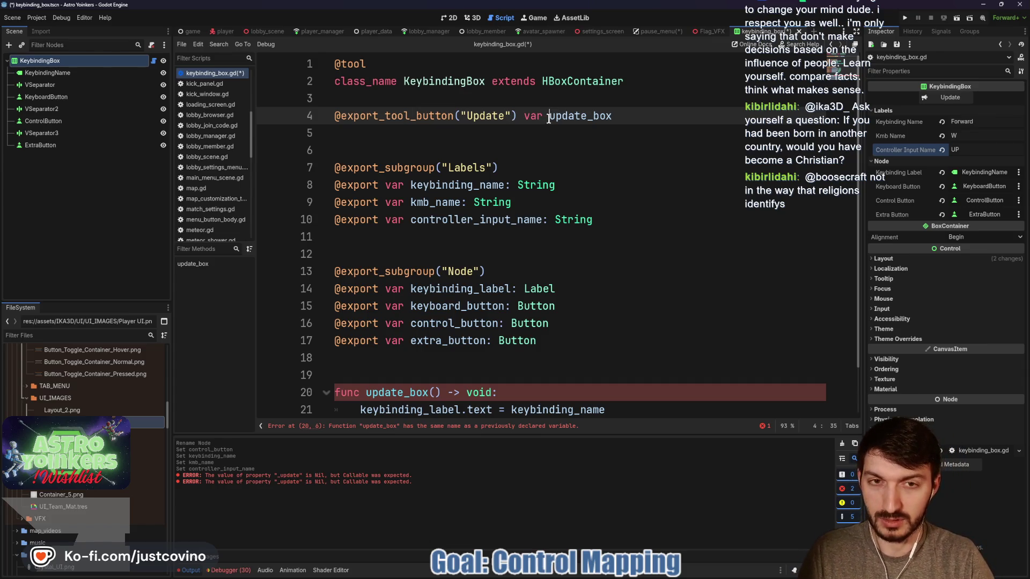
{"action": "type", "text": "update ="}
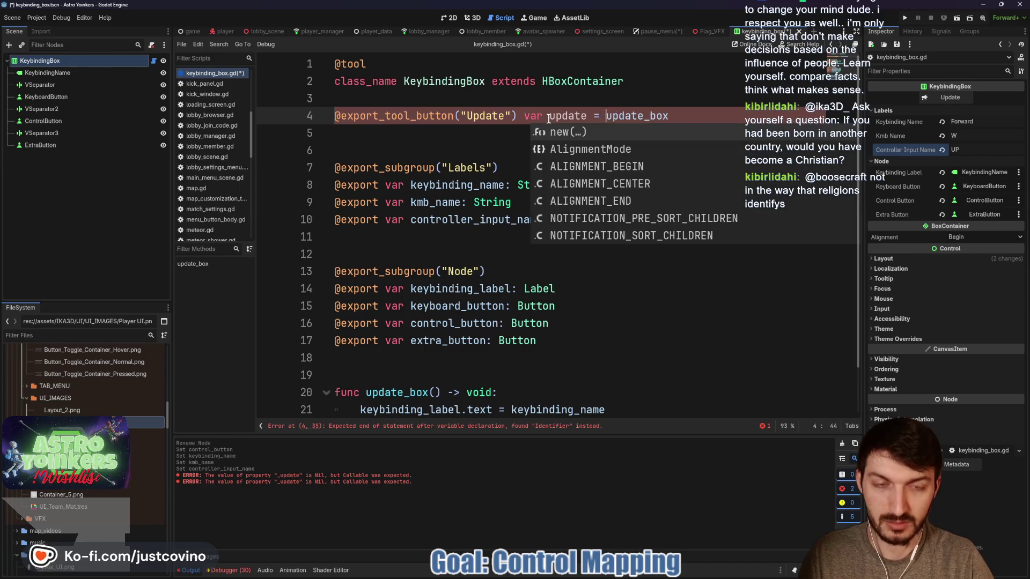
{"action": "key", "text": "End"}
{"action": "key", "text": "ctrl+s"}
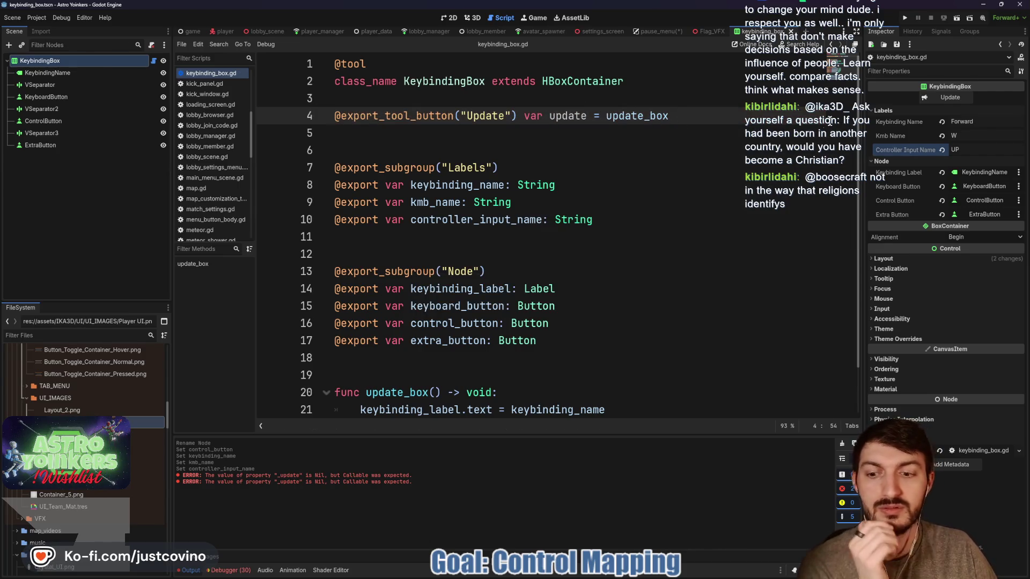
- Retest the Update button, search project files for export_tool_button, and return to the 2D view
{"action": "left_click", "coordinate": [966, 97]}
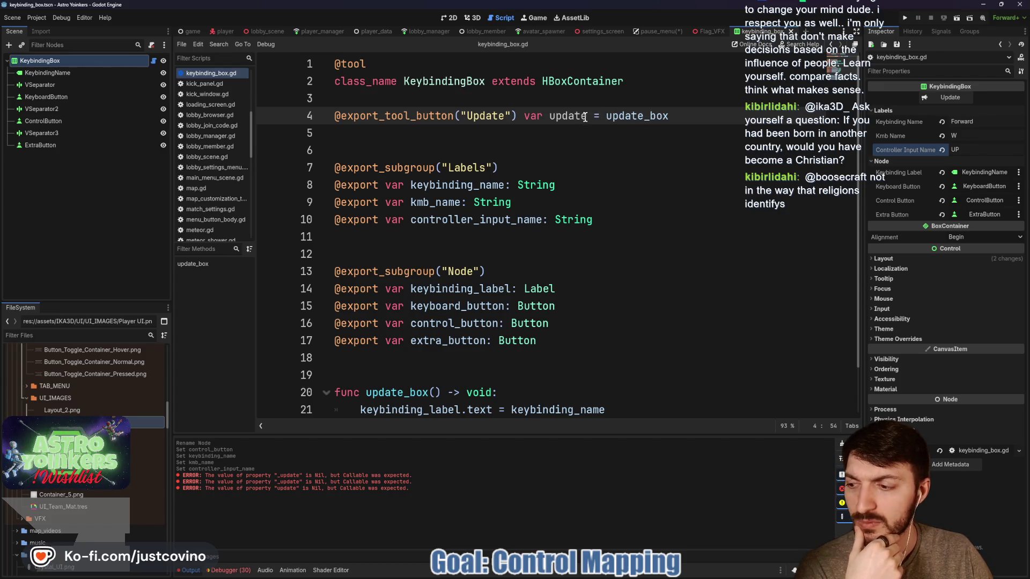
{"action": "double_click", "coordinate": [374, 118]}
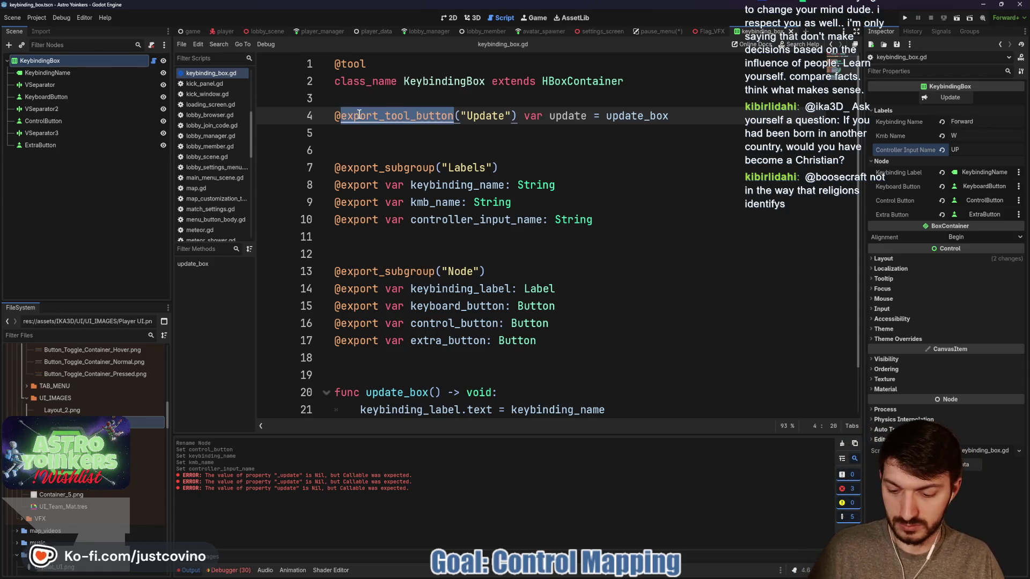
{"action": "key", "text": "ctrl+shift+f"}
{"action": "left_click", "coordinate": [514, 333]}
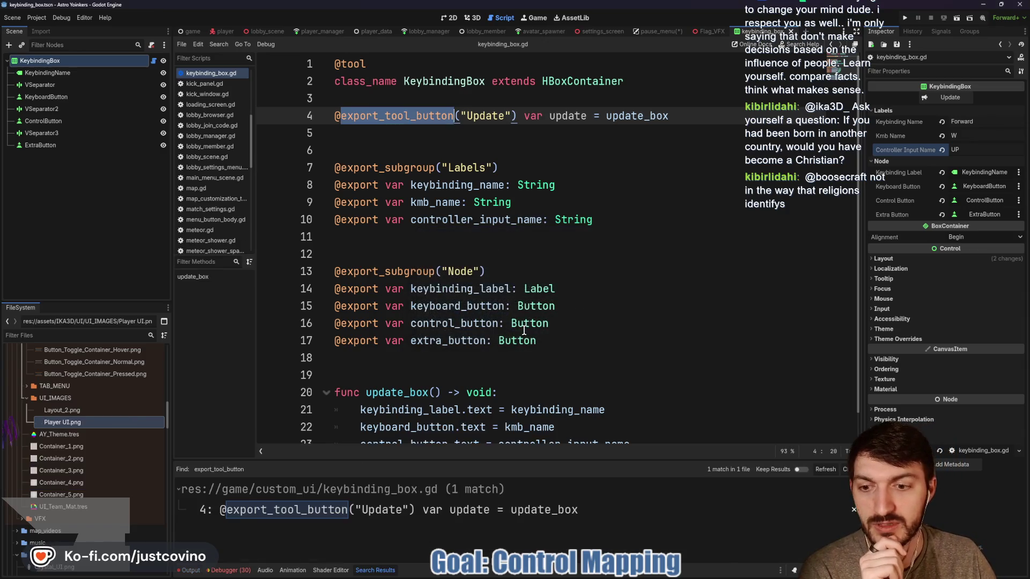
{"action": "left_click", "coordinate": [852, 470]}
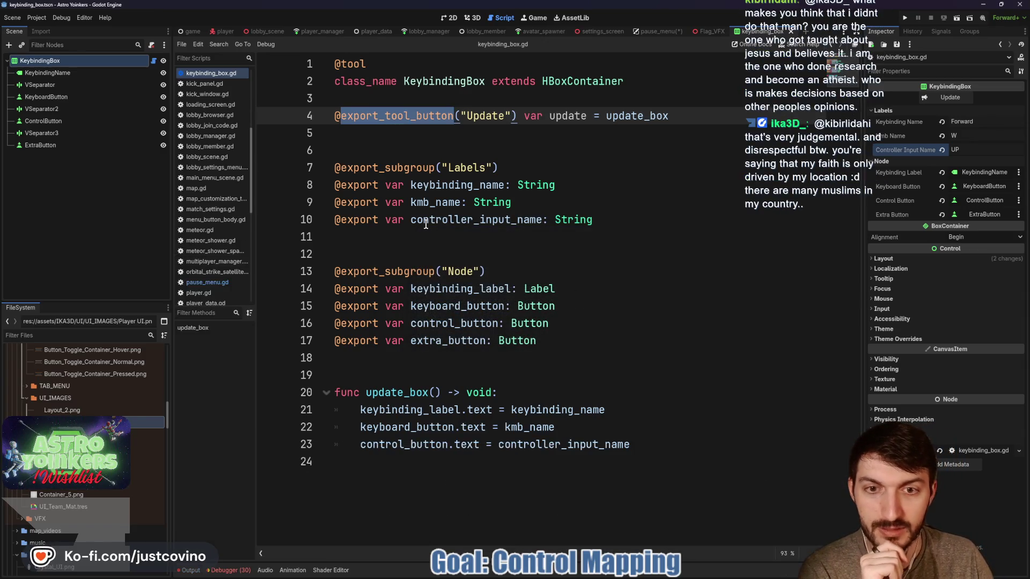
{"action": "left_click", "coordinate": [429, 219]}
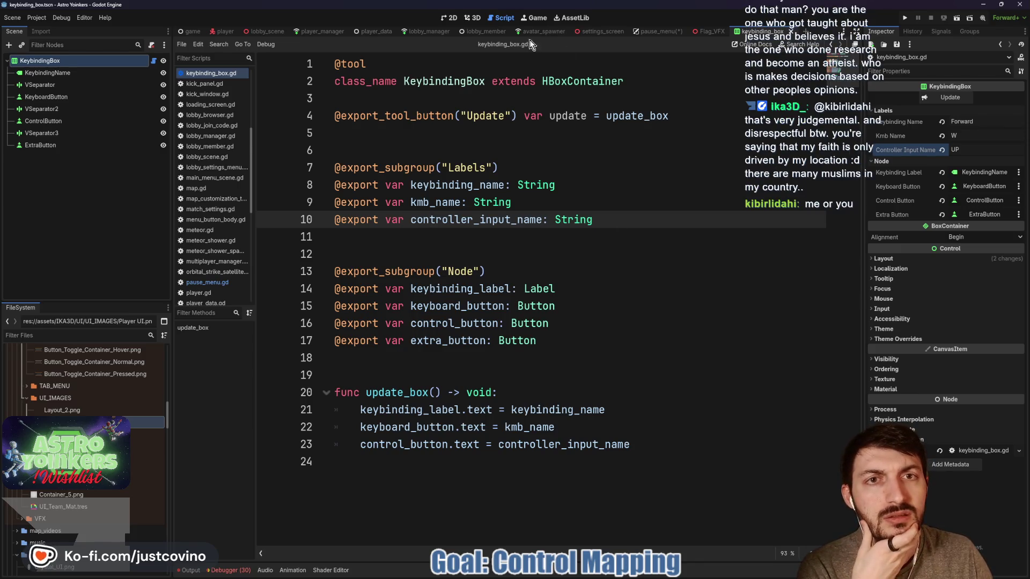
{"action": "left_click", "coordinate": [474, 17]}
{"action": "left_click", "coordinate": [441, 19]}
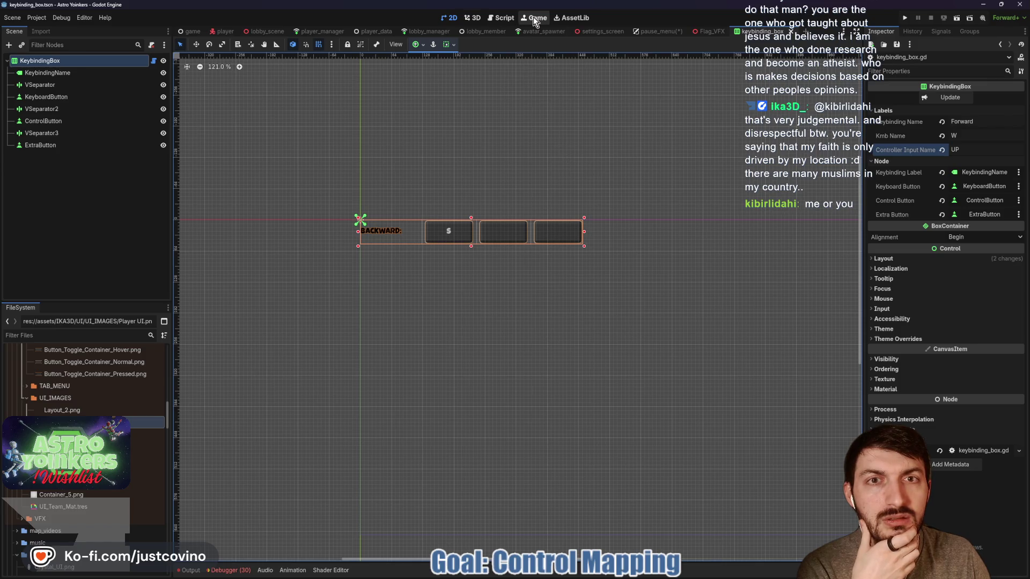
- Save, reload the saved KeybindingBox scene, and refresh it to show FORWARD, W, UP
{"action": "left_click", "coordinate": [504, 18]}
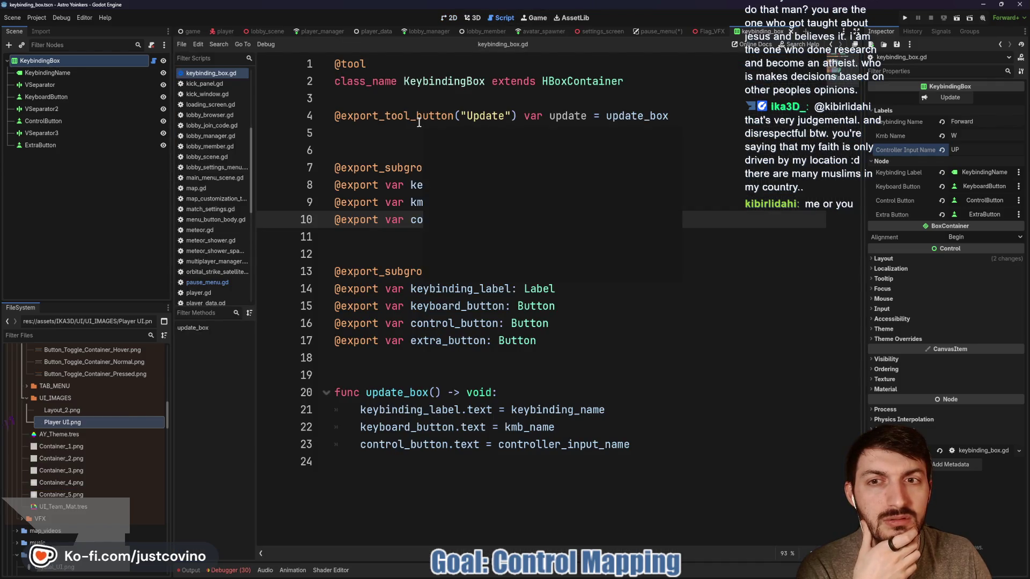
{"action": "left_click", "coordinate": [405, 142]}
{"action": "key", "text": "ctrl+s"}
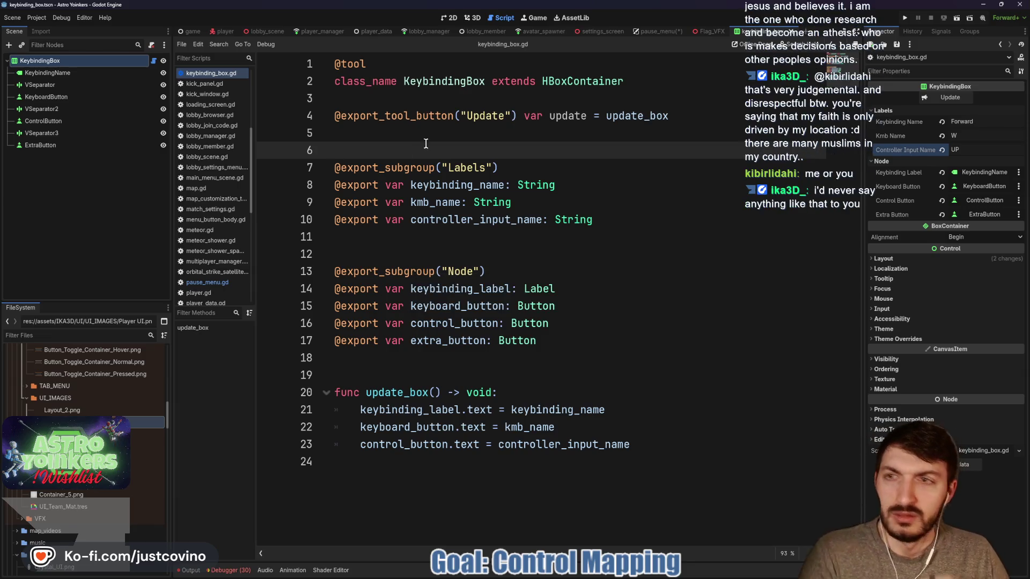
{"action": "left_click", "coordinate": [12, 18]}
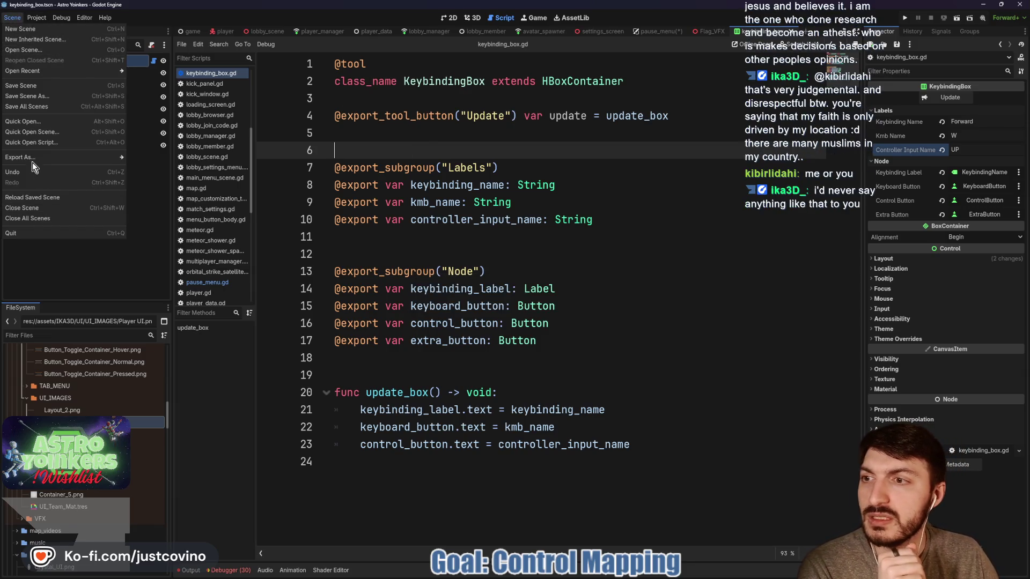
{"action": "left_click", "coordinate": [40, 199]}
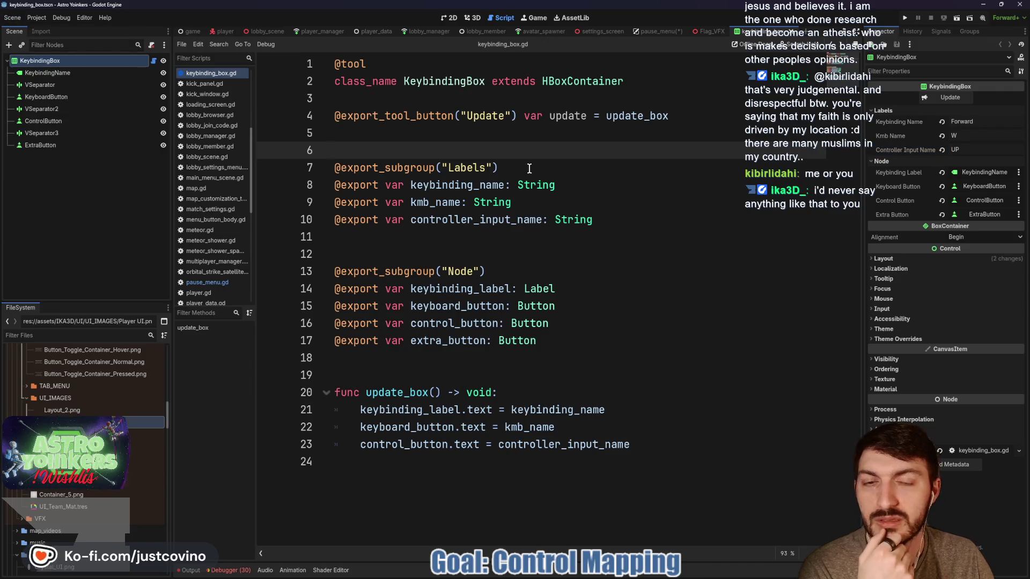
{"action": "left_click", "coordinate": [450, 19]}
{"action": "left_click", "coordinate": [955, 97]}
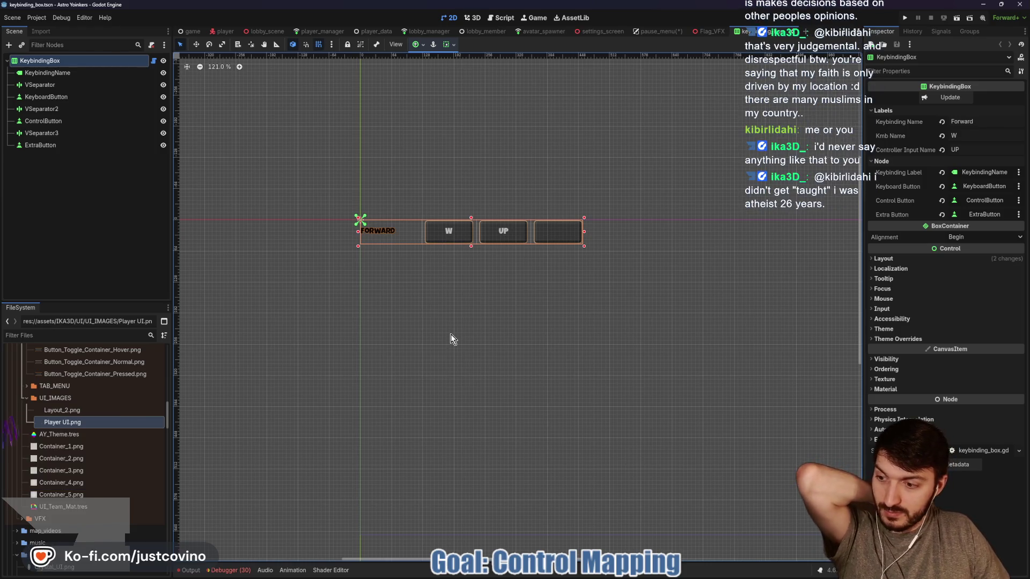
- Clear the Debugger's logged errors and collapse the bottom panel
{"action": "left_click", "coordinate": [234, 570]}
{"action": "left_click", "coordinate": [234, 414]}
{"action": "scroll", "coordinate": [395, 500], "scroll_direction": "down", "scroll_amount": 2}
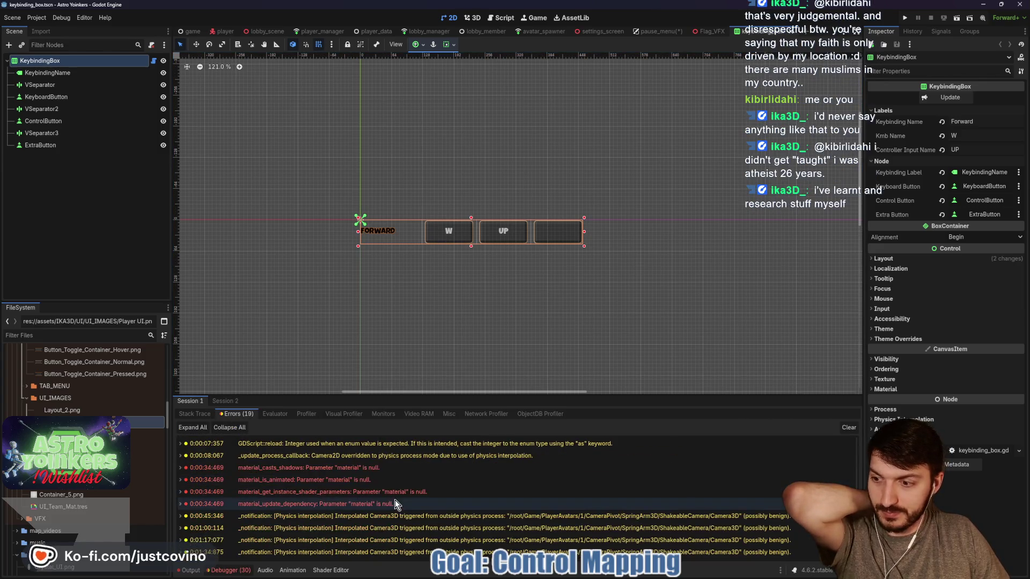
{"action": "left_click", "coordinate": [849, 427]}
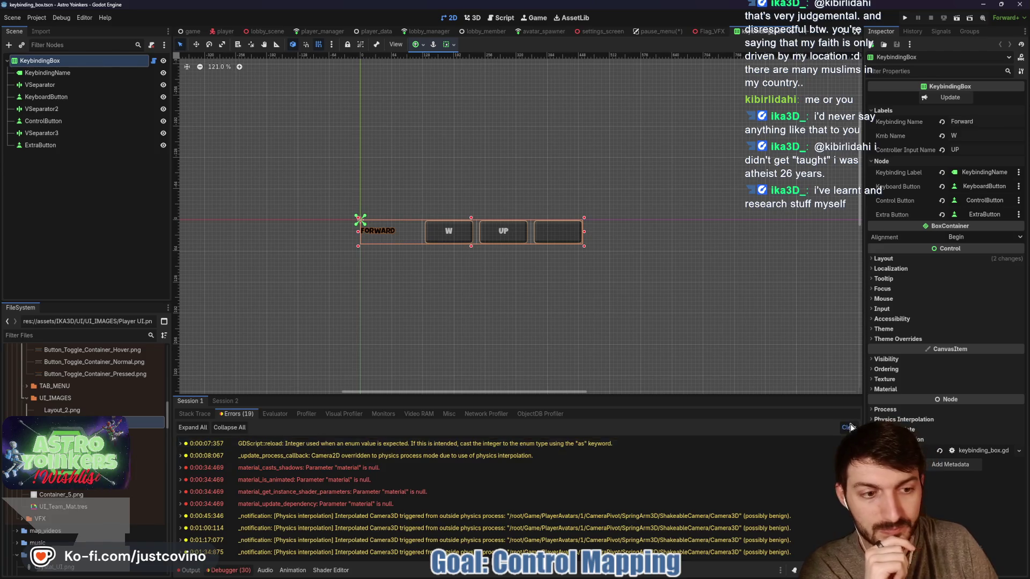
{"action": "left_click", "coordinate": [191, 571]}
{"action": "left_click", "coordinate": [190, 571]}
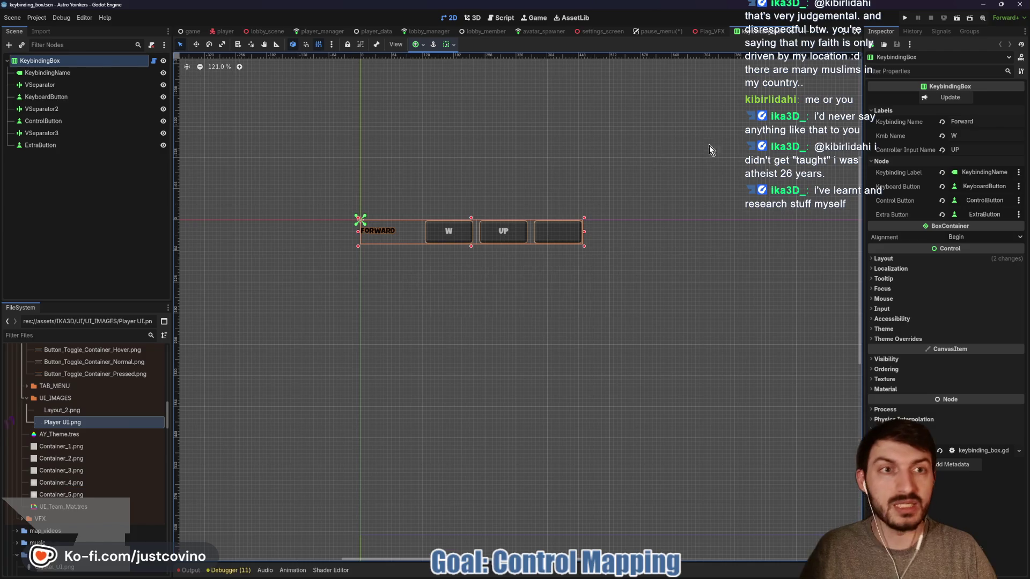
- Delete the old Forward row node from the pause_menu scene
{"action": "left_click", "coordinate": [661, 31]}
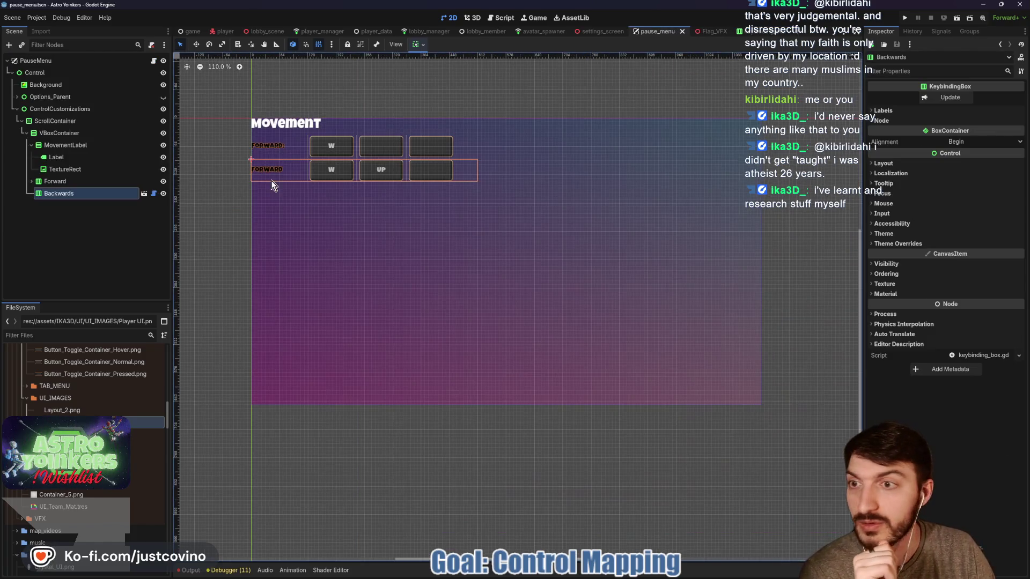
{"action": "left_click", "coordinate": [65, 182]}
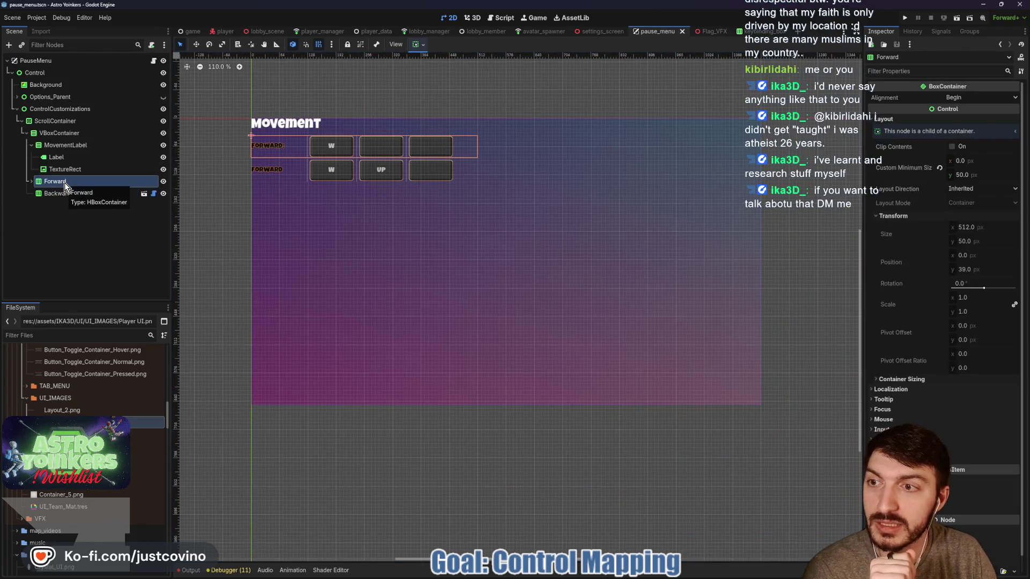
{"action": "key", "text": "Delete"}
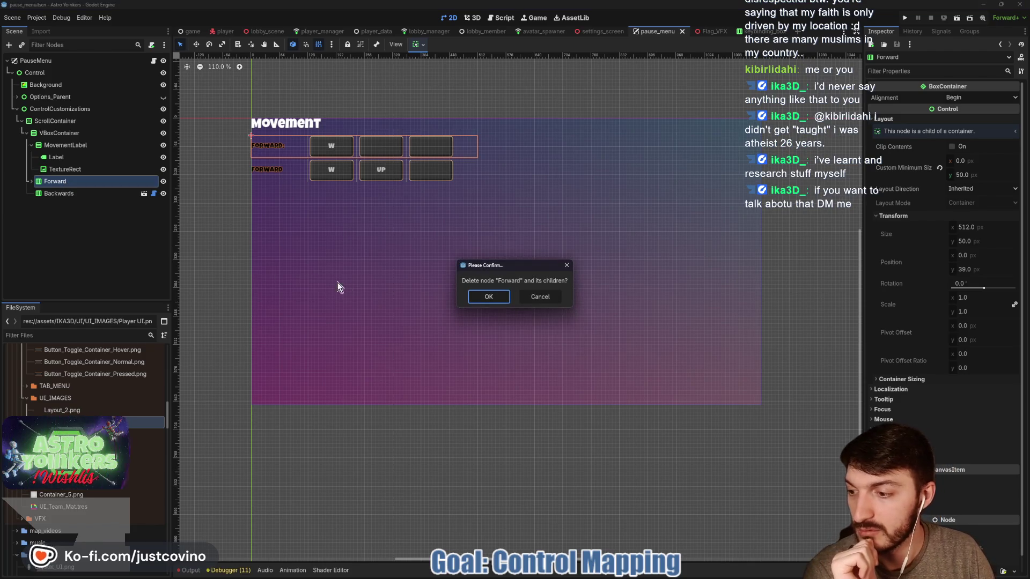
{"action": "left_click", "coordinate": [487, 296]}
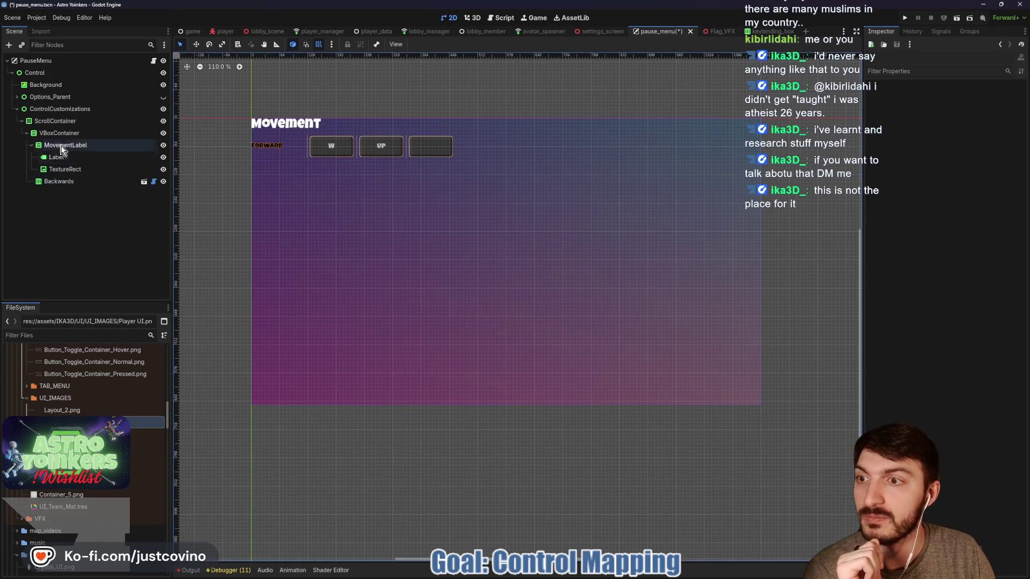
- Instance keybinding_box.tscn under VBoxContainer, name it Forward, and move it above Backwards
{"action": "left_click", "coordinate": [60, 135]}
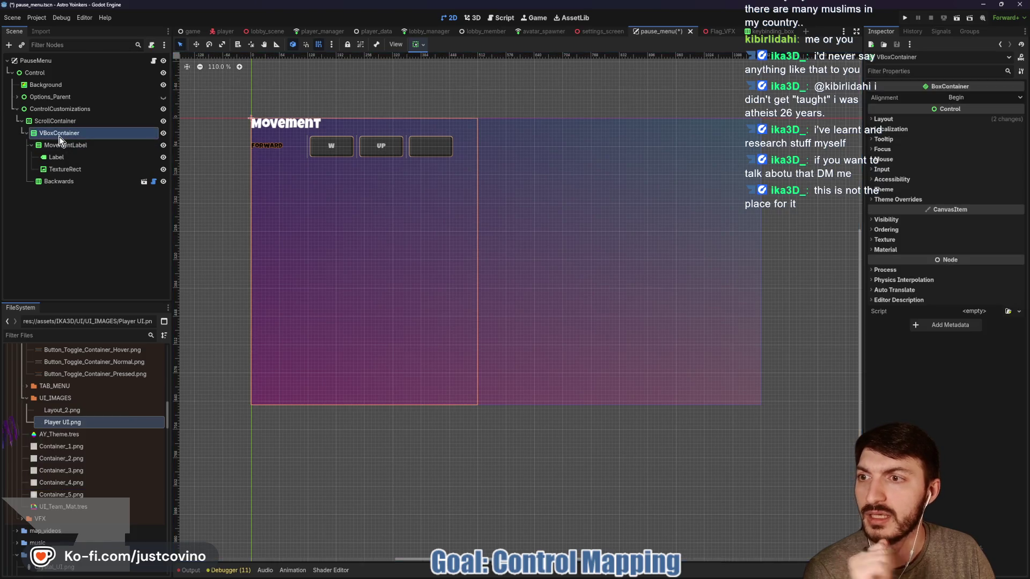
{"action": "key", "text": "ctrl+shift+a"}
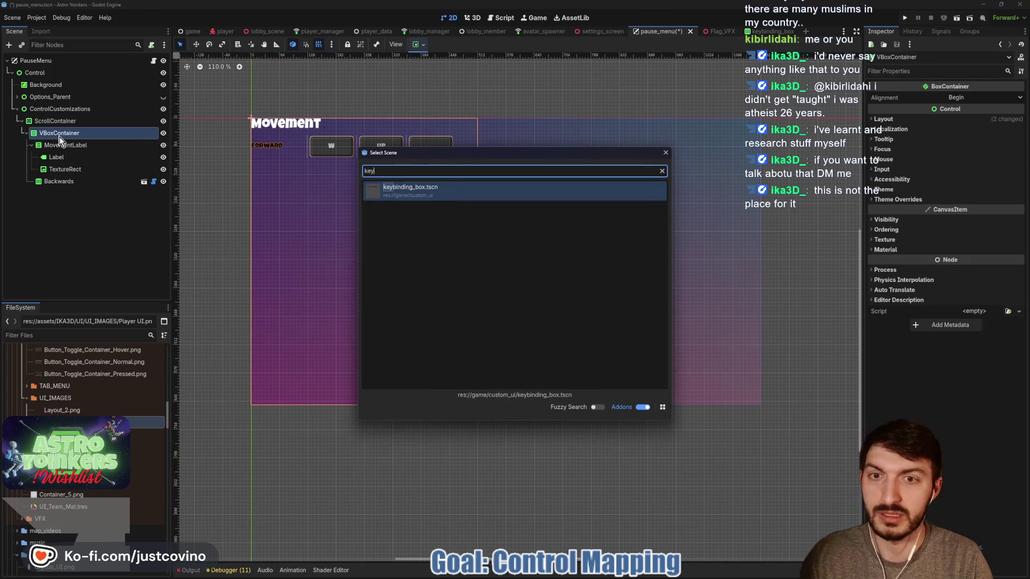
{"action": "key", "text": "Return"}
{"action": "double_click", "coordinate": [66, 196]}
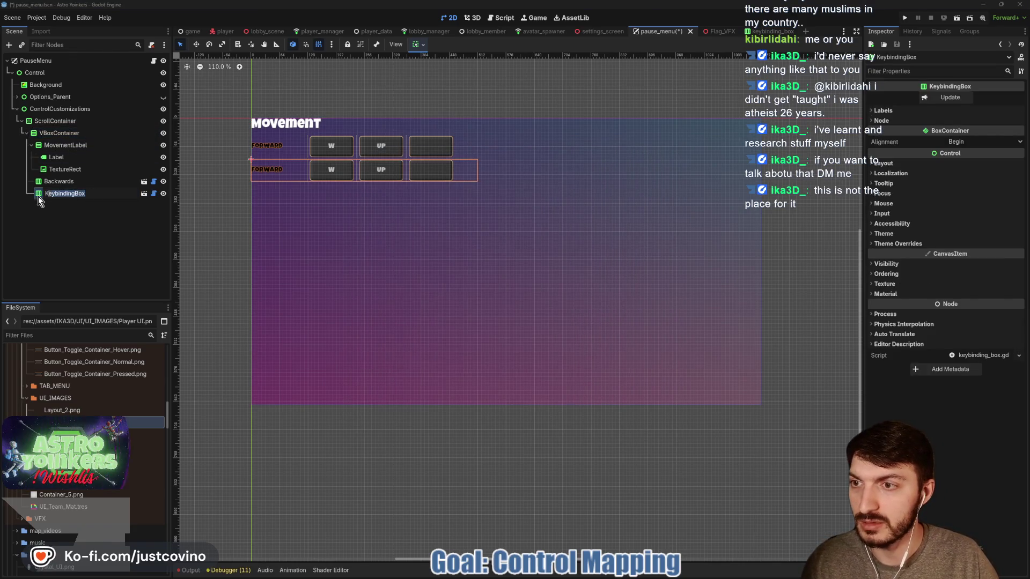
{"action": "type", "text": "Forwar"}
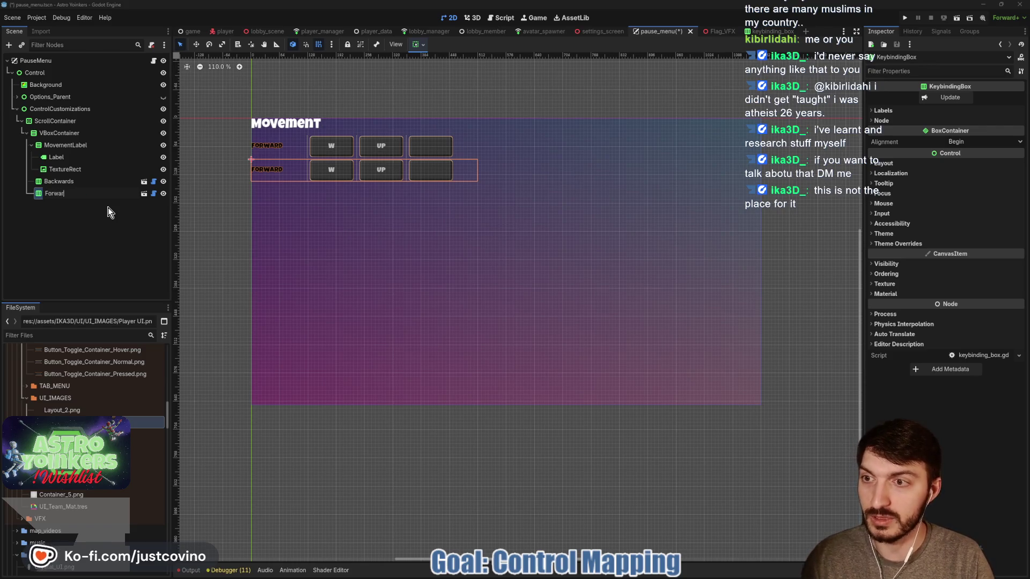
{"action": "type", "text": "d"}
{"action": "key", "text": "Return"}
{"action": "left_click_drag", "start_coordinate": [53, 198], "coordinate": [46, 183]}
{"action": "left_click", "coordinate": [59, 195]}
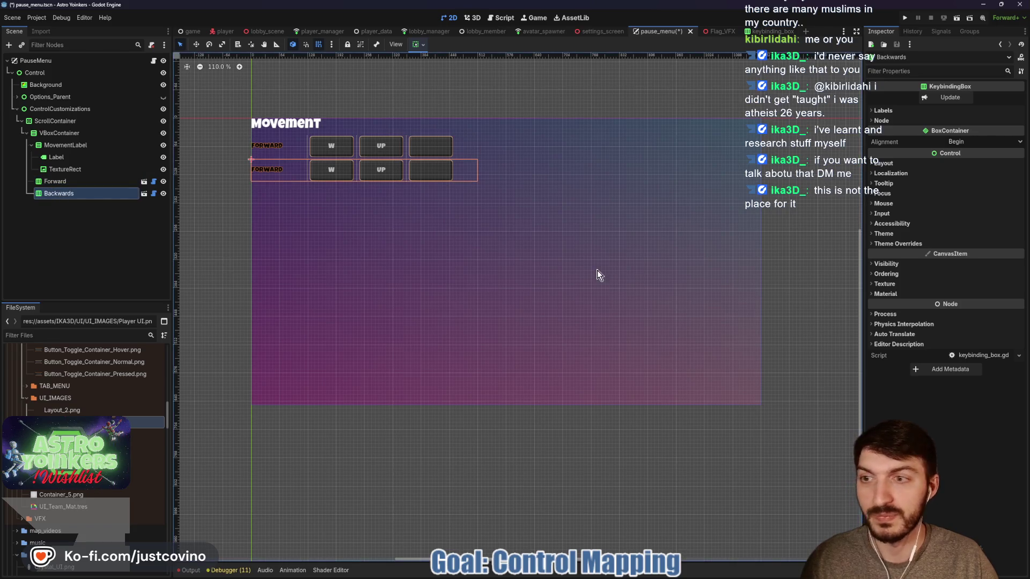
- Set the Backwards row labels to Backwards, S and DOWN, then update its preview
{"action": "left_click", "coordinate": [881, 111]}
{"action": "double_click", "coordinate": [975, 125]}
{"action": "type", "text": "Backwards"}
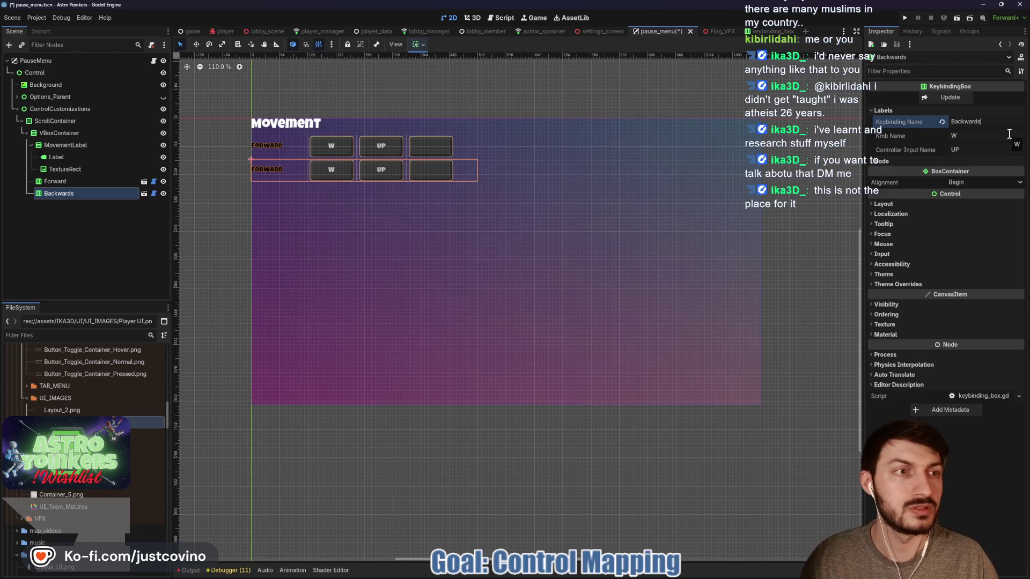
{"action": "left_click", "coordinate": [992, 136]}
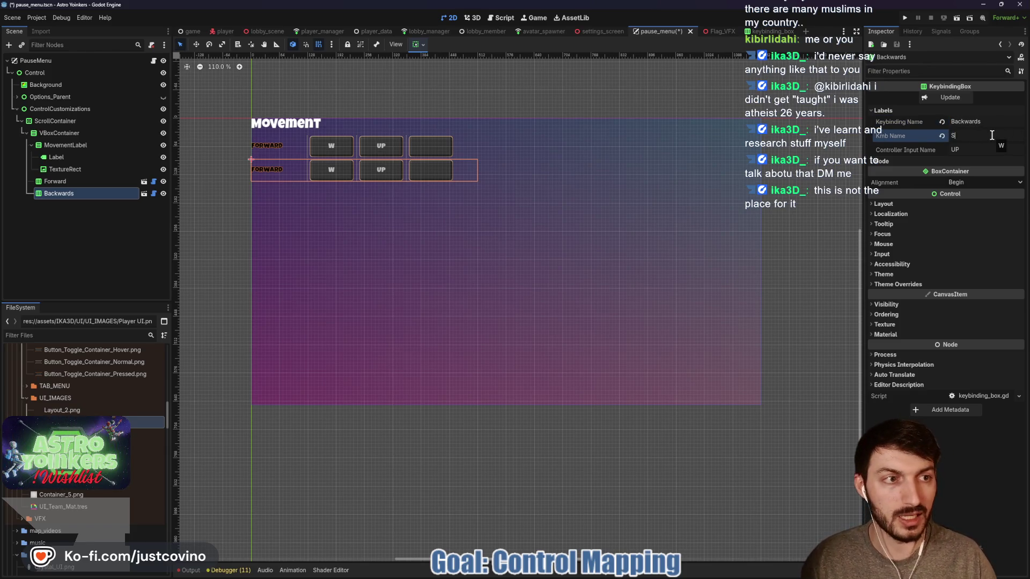
{"action": "left_click", "coordinate": [986, 151]}
{"action": "key", "text": "BackSpace"}
{"action": "key", "text": "BackSpace"}
{"action": "type", "text": "DOWN"}
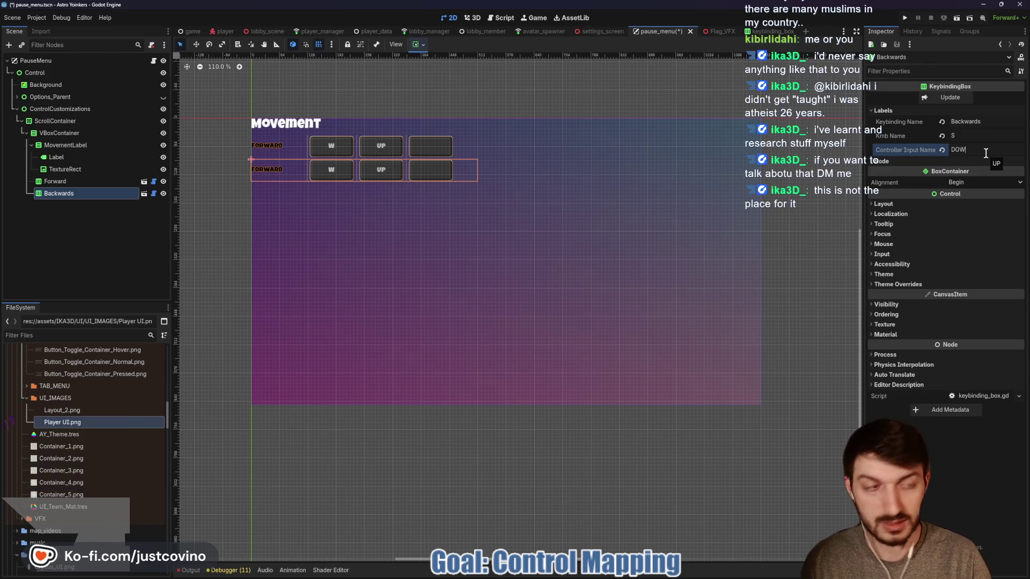
{"action": "left_click", "coordinate": [895, 161]}
{"action": "left_click", "coordinate": [895, 161]}
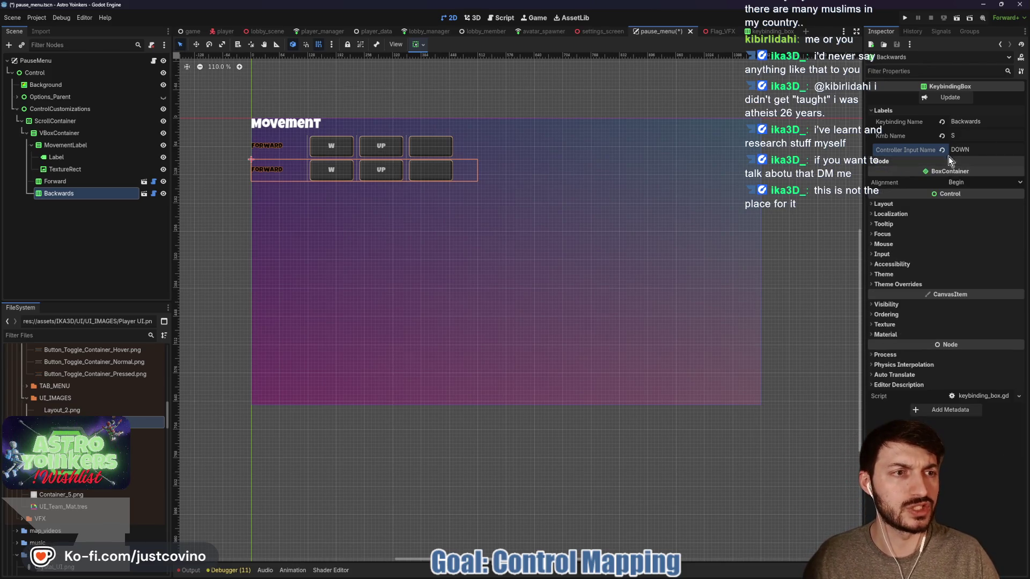
{"action": "left_click", "coordinate": [955, 95]}
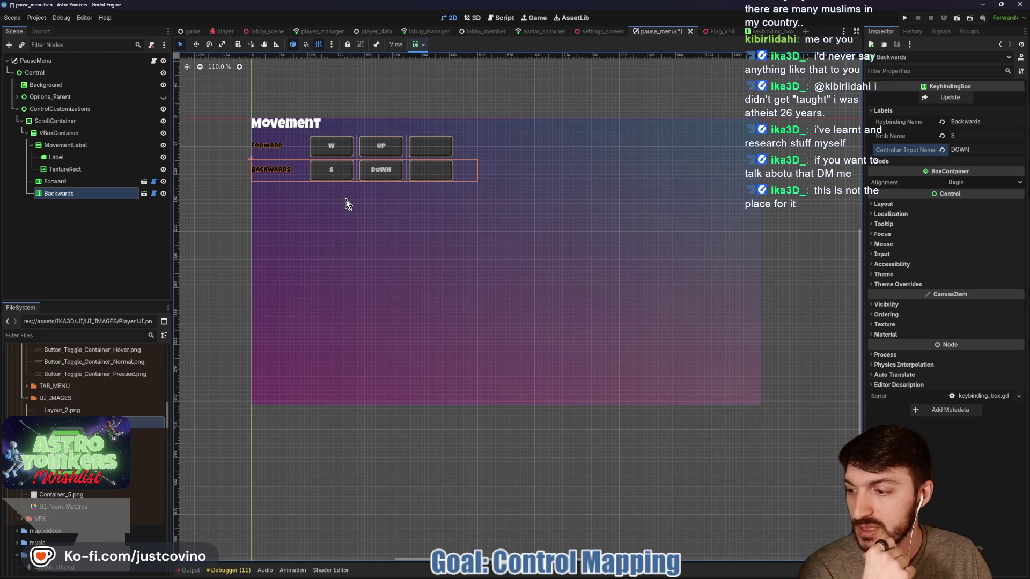
- Check the Forward row's label values, then select VBoxContainer
{"action": "left_click", "coordinate": [67, 180]}
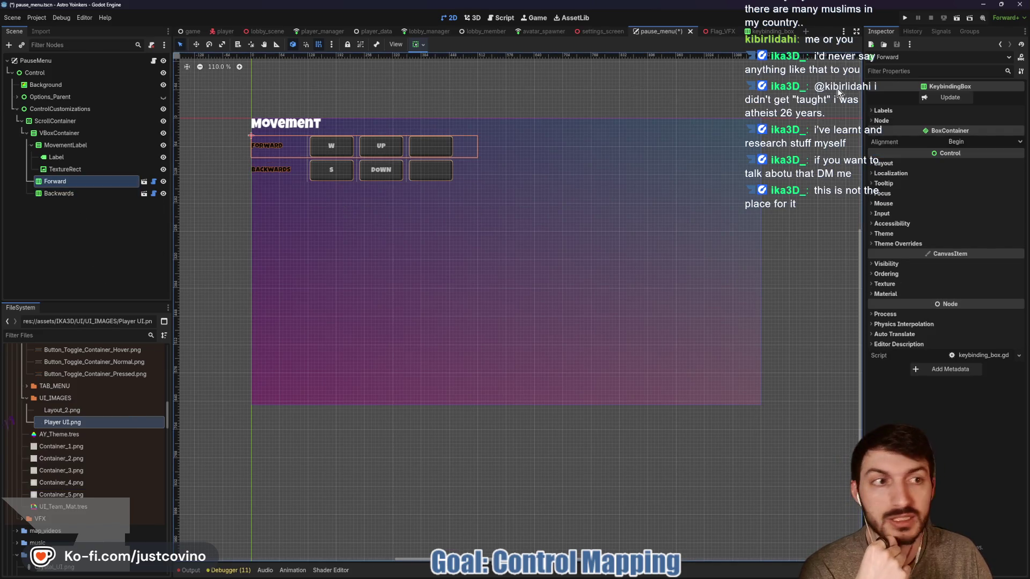
{"action": "left_click", "coordinate": [900, 111]}
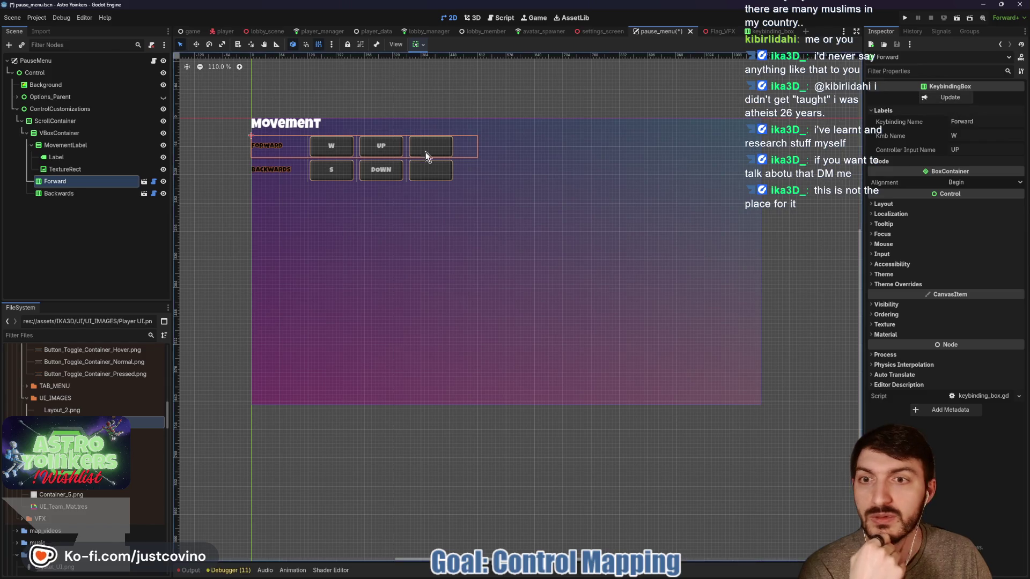
{"action": "left_click", "coordinate": [31, 145]}
{"action": "left_click", "coordinate": [59, 133]}
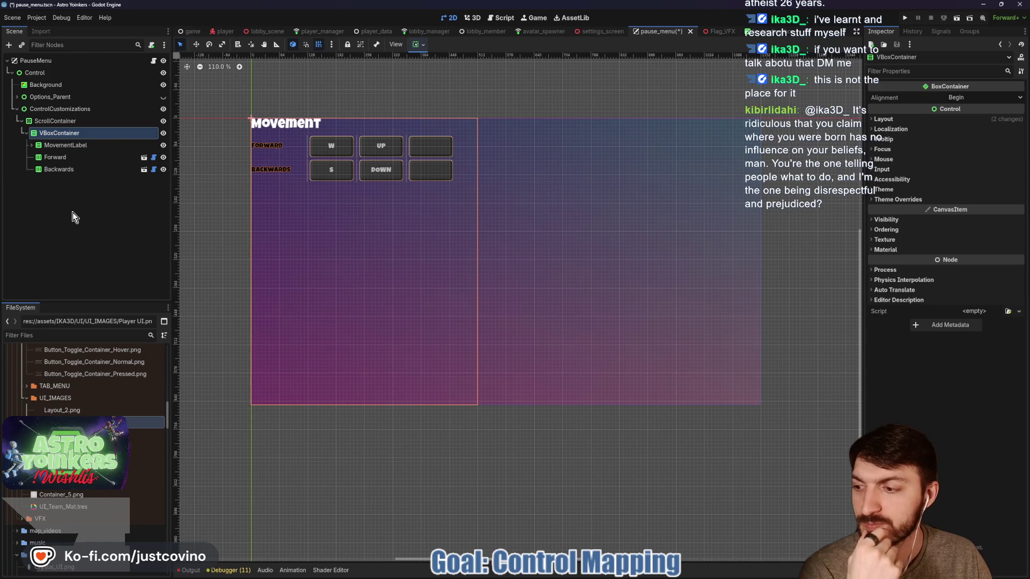
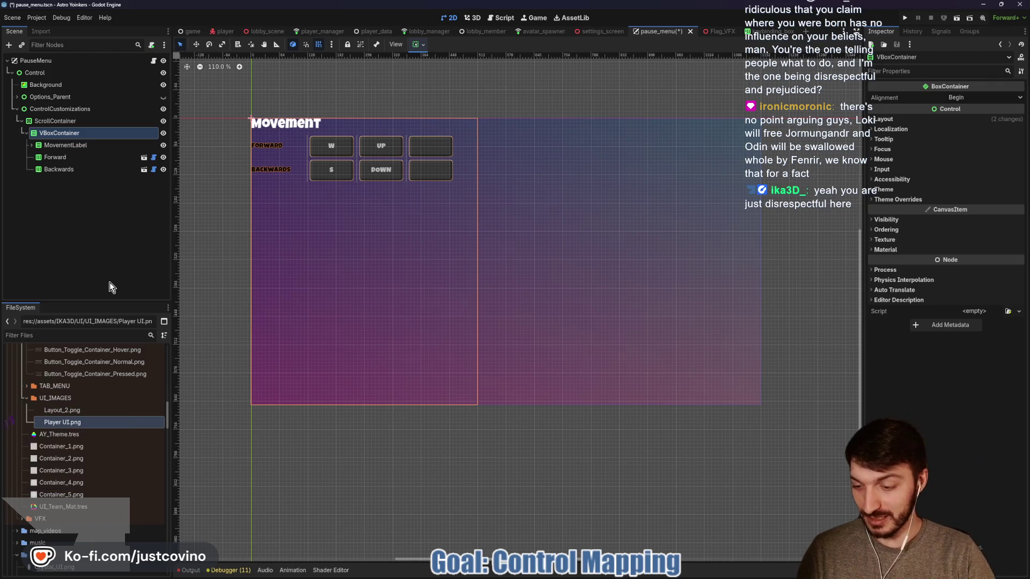
- Instance a keybinding row labelled Left, bound to key A and controller LEFT
{"action": "key", "text": "ctrl+shift+o"}
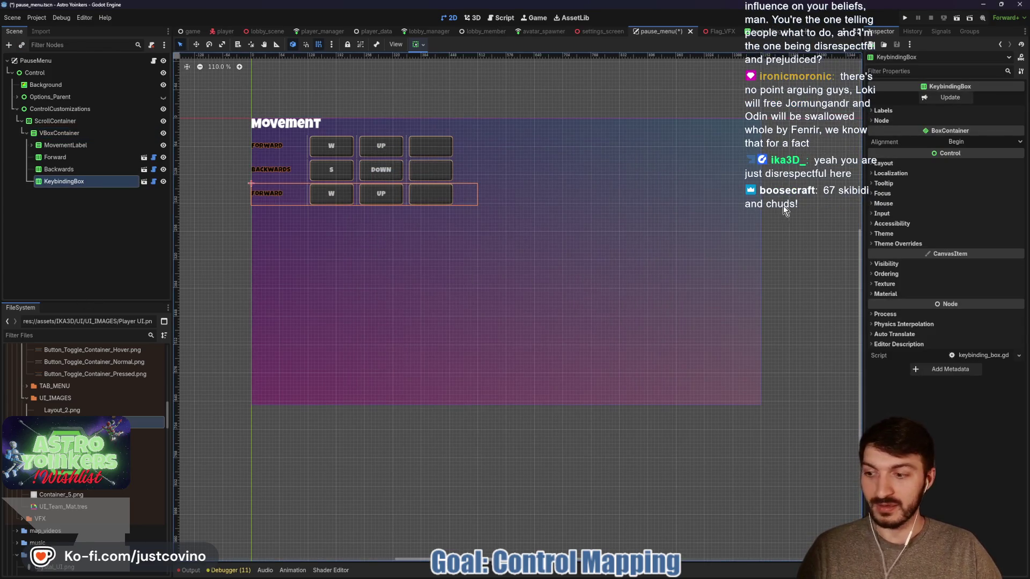
{"action": "left_click", "coordinate": [906, 109]}
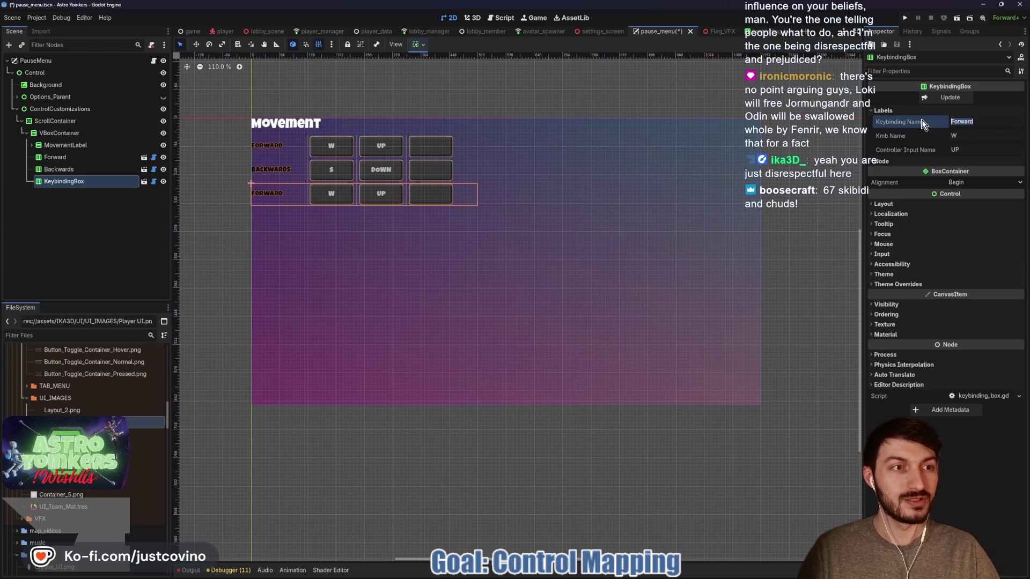
{"action": "type", "text": "Left"}
{"action": "left_click", "coordinate": [980, 135]}
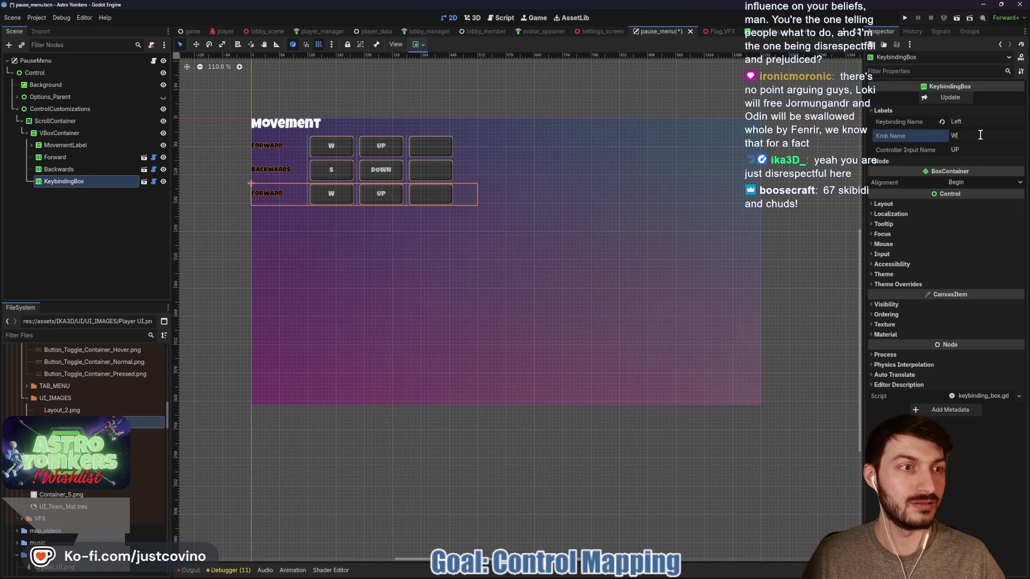
{"action": "left_click", "coordinate": [977, 149]}
{"action": "key", "text": "BackSpace"}
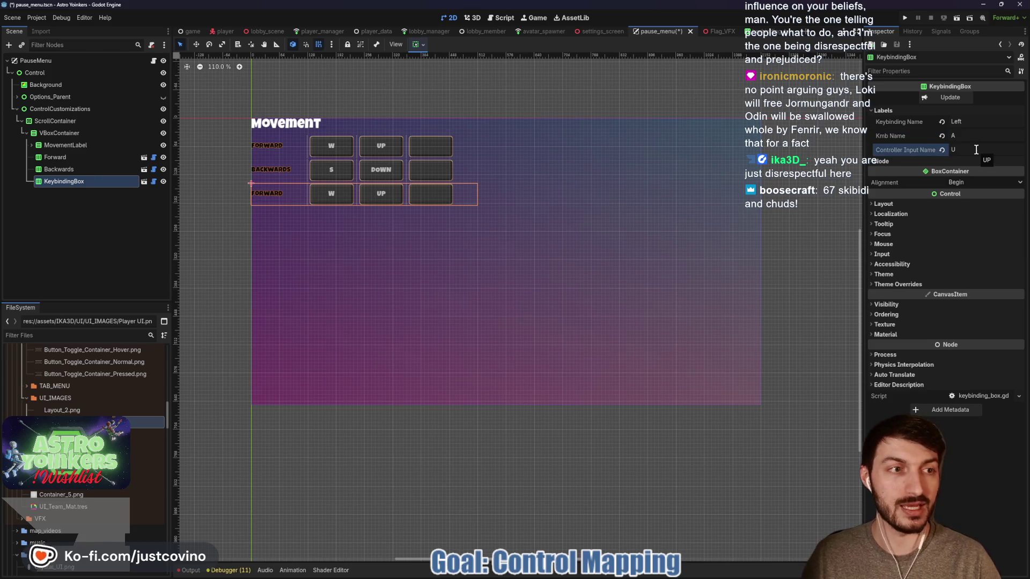
{"action": "type", "text": "LEFT"}
{"action": "left_click", "coordinate": [950, 97]}
- Rename the new keybinding node Left and reselect the VBoxContainer
{"action": "double_click", "coordinate": [65, 182]}
{"action": "type", "text": "Left"}
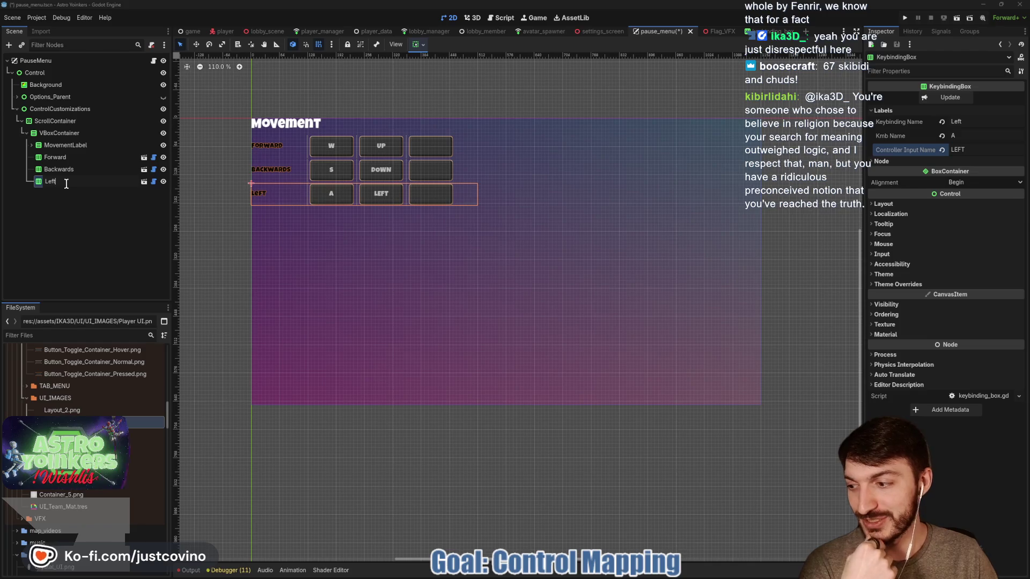
{"action": "left_click", "coordinate": [57, 134]}
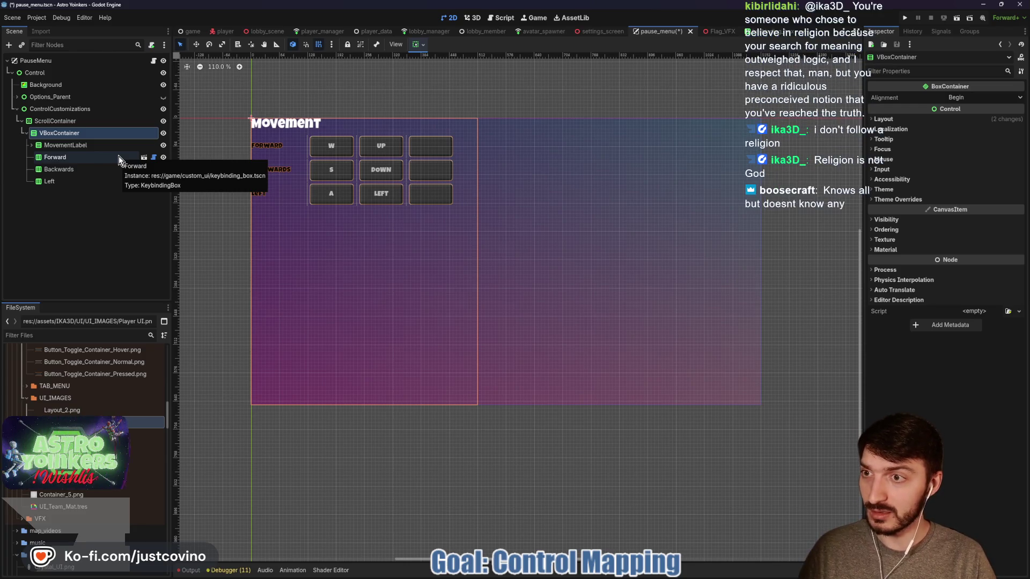
{"action": "key", "text": "ctrl+shift+a"}
- Add another keybinding row instance and name the node Right
{"action": "key", "text": "Return"}
{"action": "left_click", "coordinate": [97, 194]}
{"action": "type", "text": "t"}
{"action": "key", "text": "Return"}
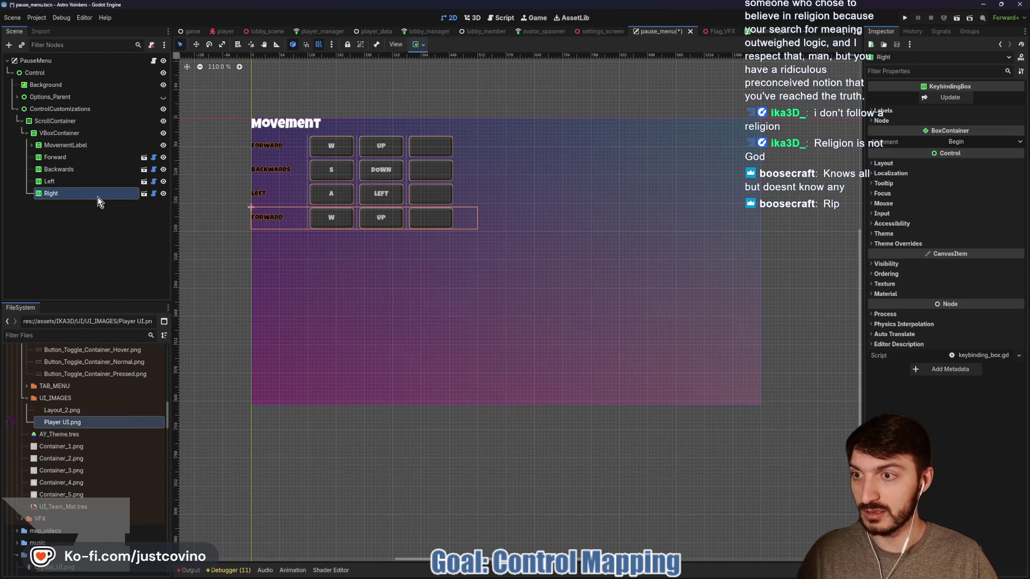
- Label the row Right with key D and controller Right, save, and apply the labels
{"action": "double_click", "coordinate": [972, 126]}
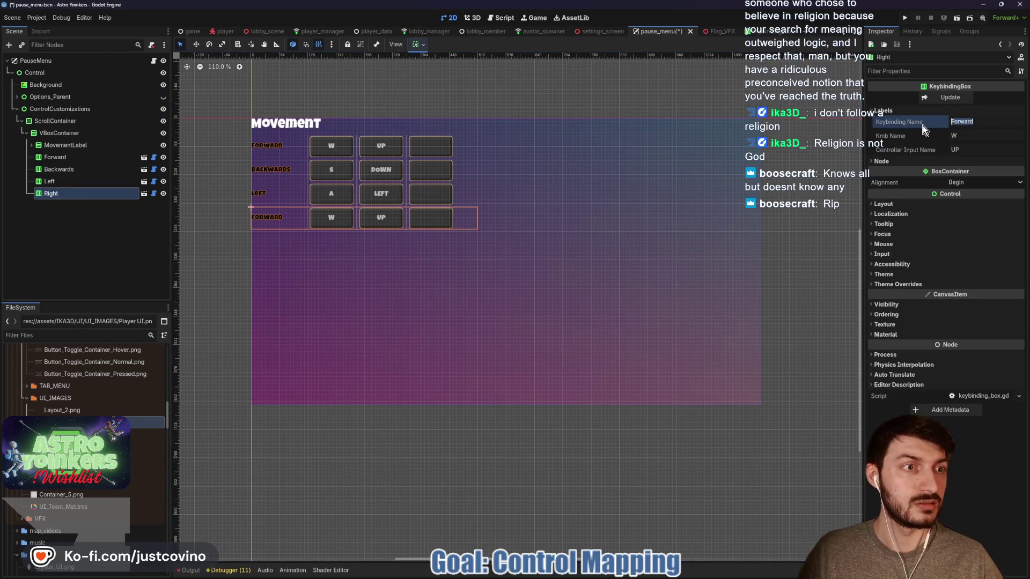
{"action": "type", "text": "Right"}
{"action": "double_click", "coordinate": [954, 136]}
{"action": "type", "text": "D"}
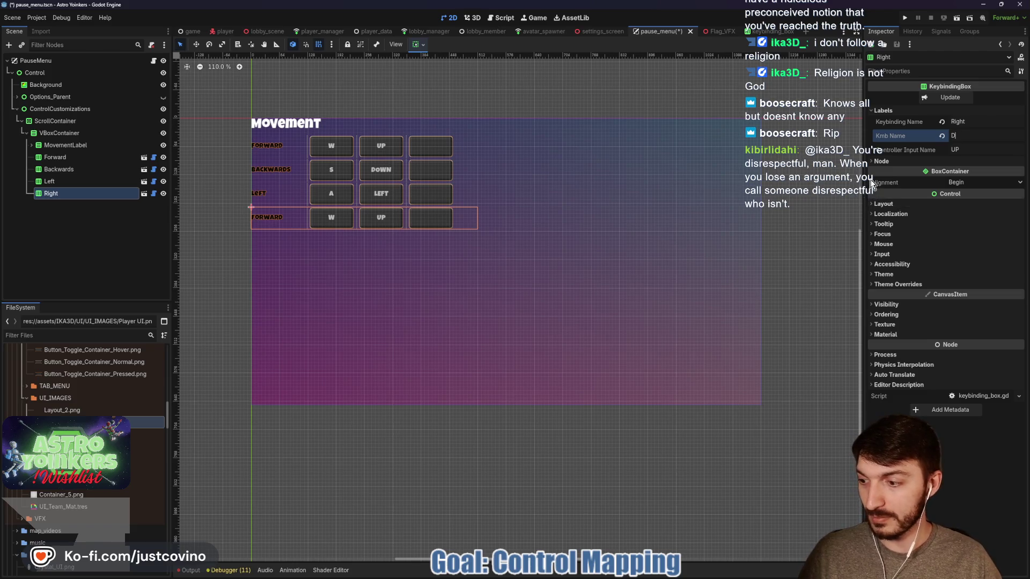
{"action": "left_click", "coordinate": [977, 150]}
{"action": "type", "text": "Right"}
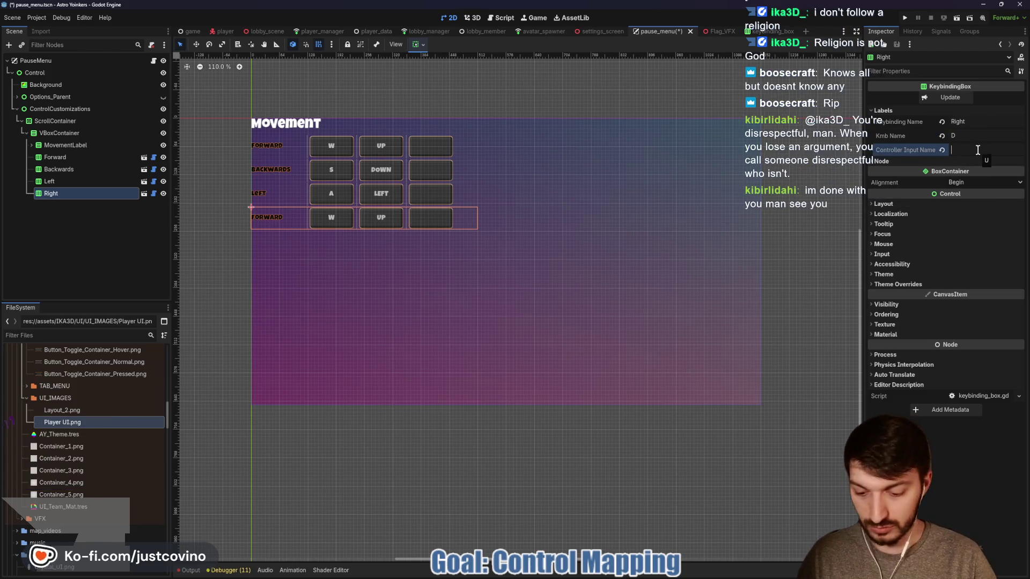
{"action": "key", "text": "Return"}
{"action": "key", "text": "ctrl+s"}
{"action": "left_click", "coordinate": [940, 97]}
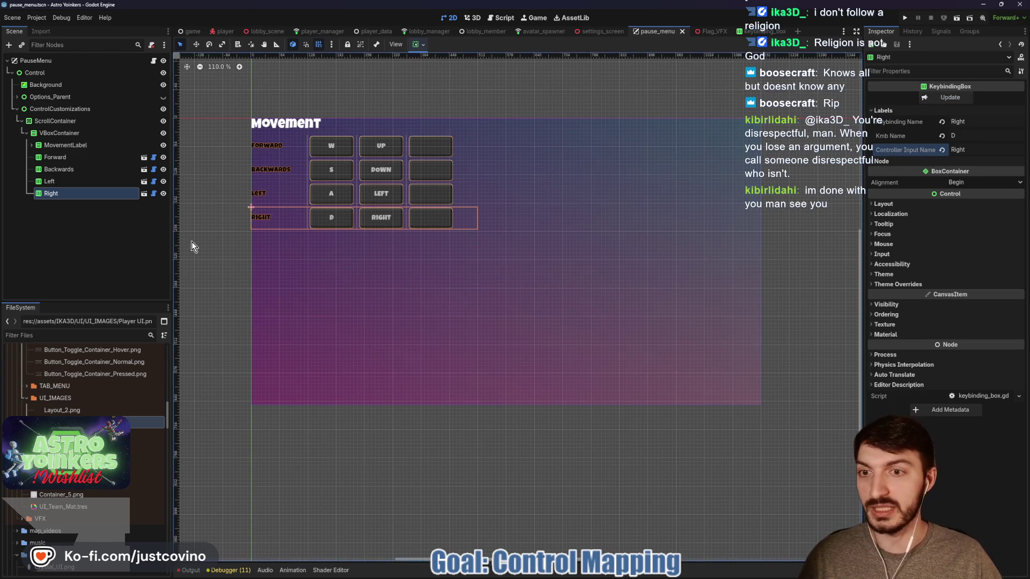
{"action": "left_click", "coordinate": [56, 136]}
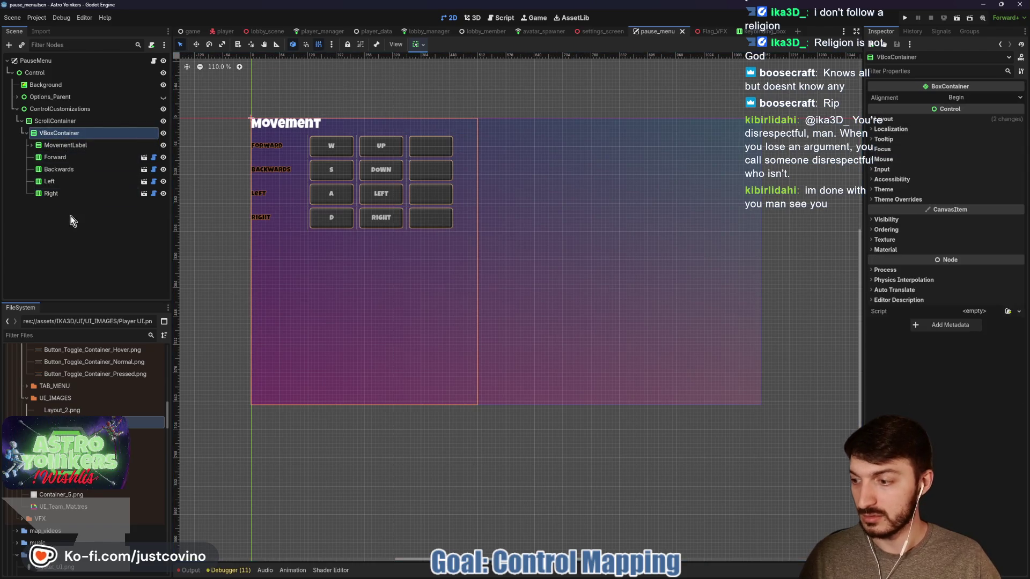
- Instance another keybinding row under VBoxContainer and rename it Jump
{"action": "key", "text": "ctrl+shift+a"}
{"action": "key", "text": "Return"}
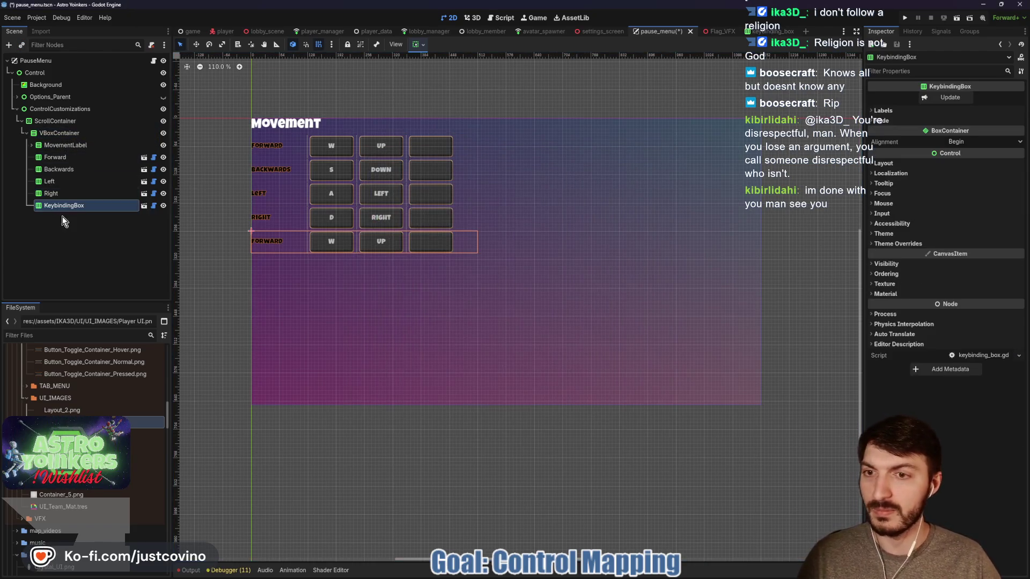
{"action": "double_click", "coordinate": [67, 207]}
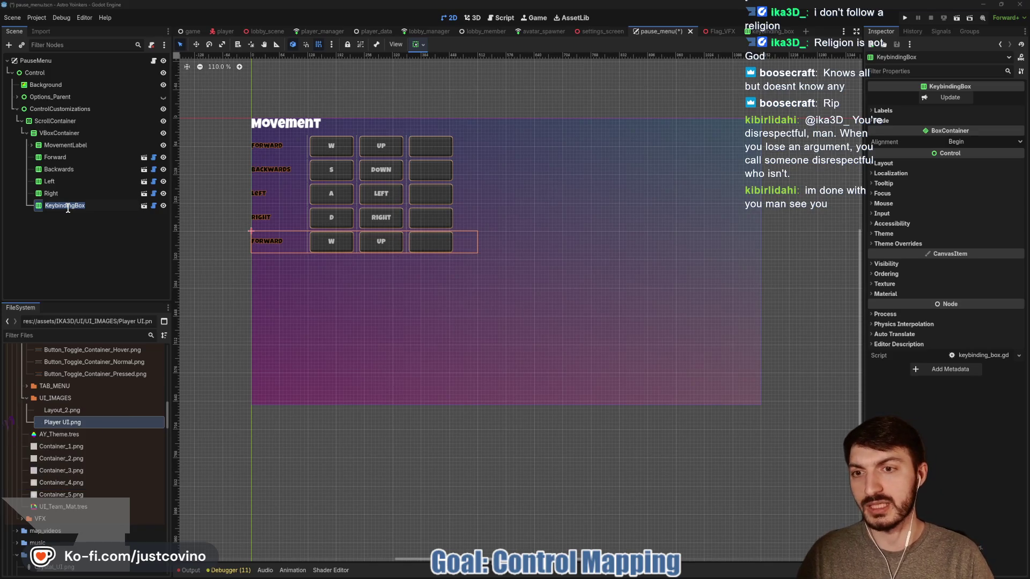
{"action": "type", "text": "Jump"}
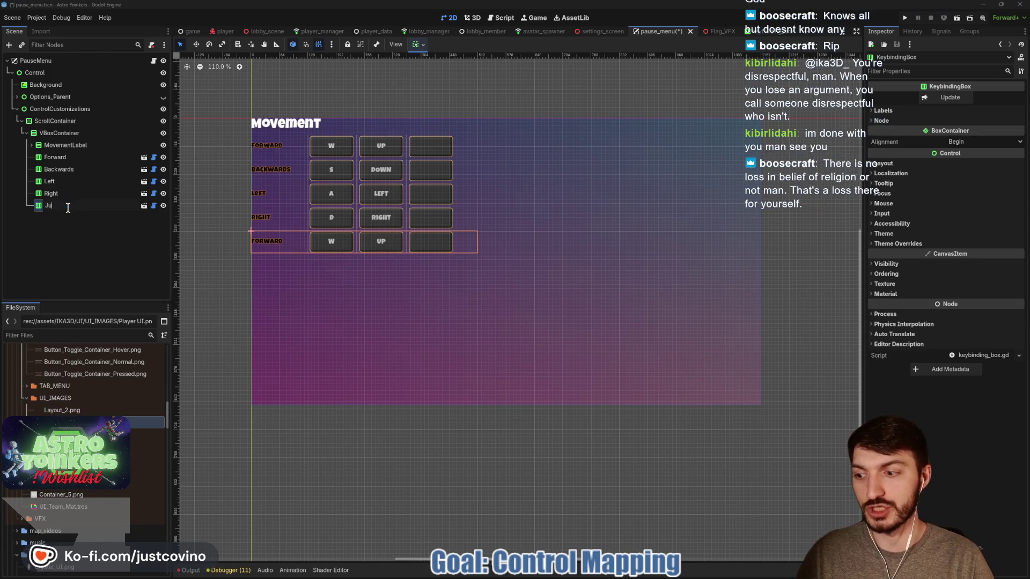
{"action": "key", "text": "Return"}
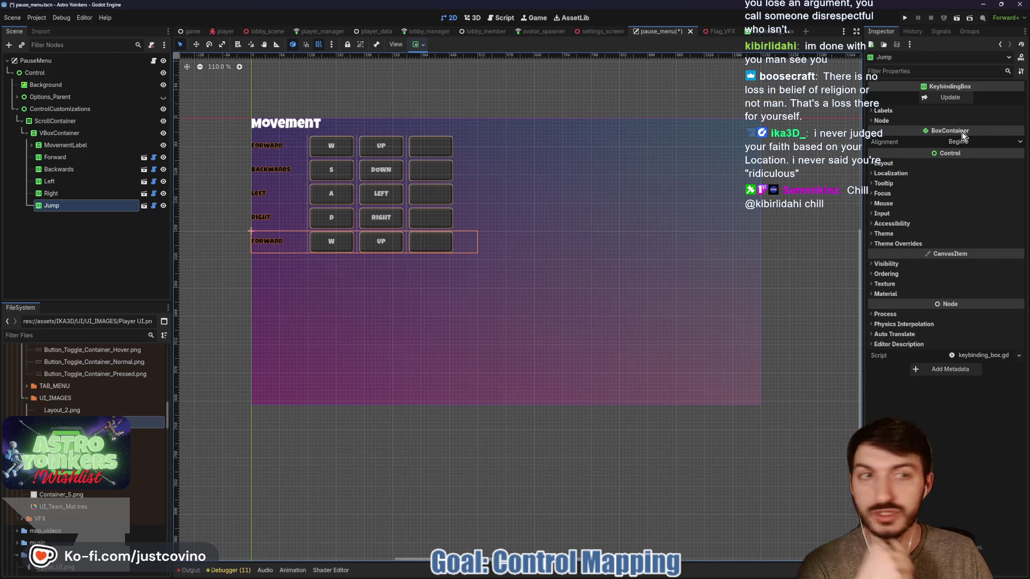
- Bind the Jump row to Spacebar and controller A, then add one more row instance
{"action": "left_click", "coordinate": [912, 110]}
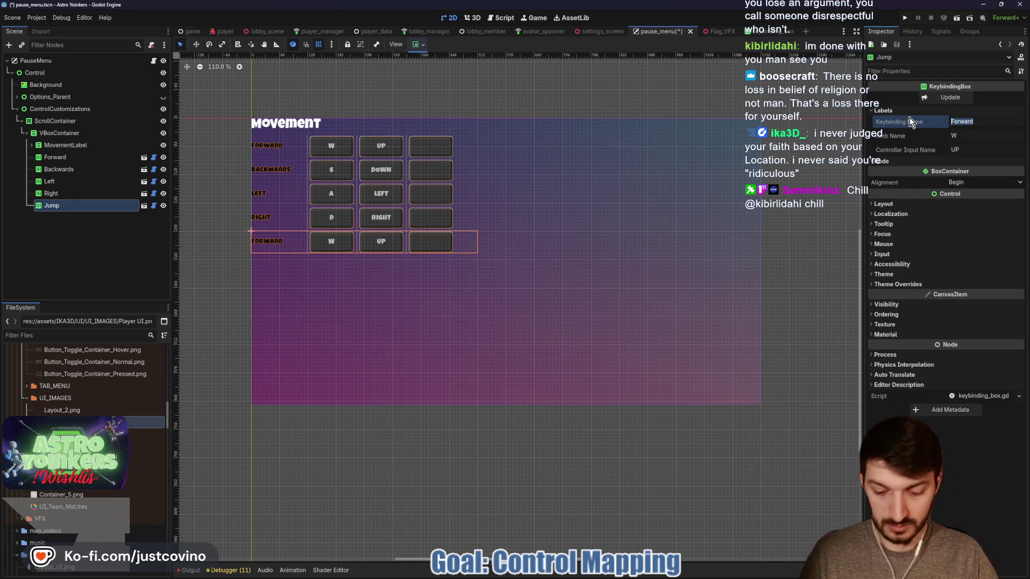
{"action": "left_click_drag", "start_coordinate": [994, 136], "coordinate": [939, 139]}
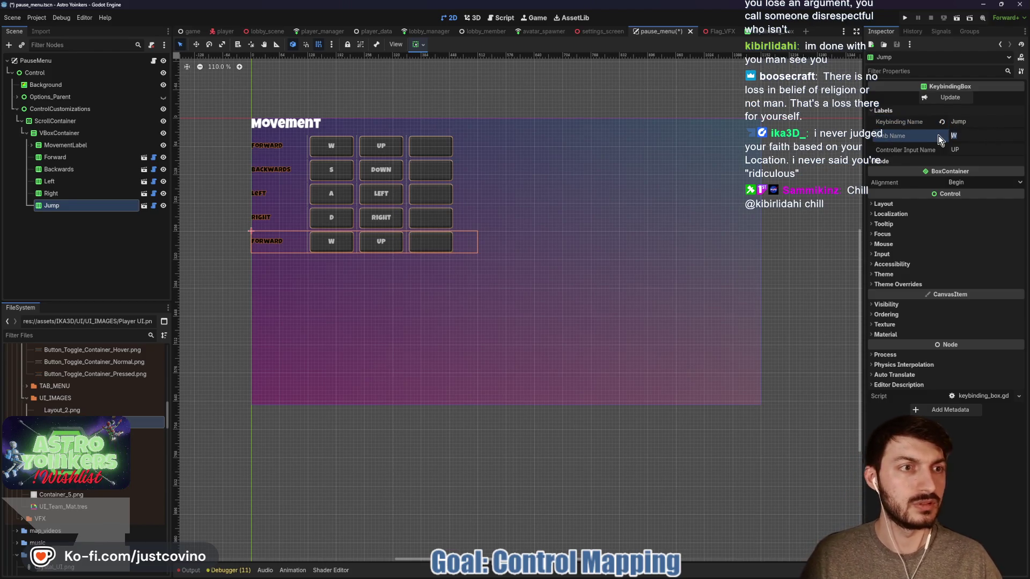
{"action": "type", "text": "Ba"}
{"action": "key", "text": "BackSpace"}
{"action": "key", "text": "BackSpace"}
{"action": "type", "text": "bar"}
{"action": "left_click", "coordinate": [975, 148]}
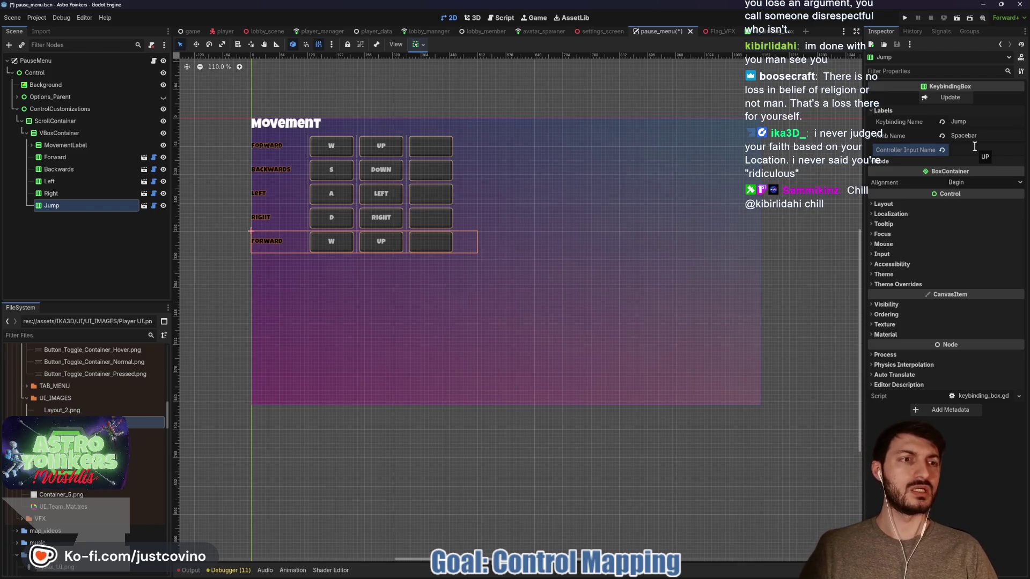
{"action": "key", "text": "BackSpace"}
{"action": "key", "text": "BackSpace"}
{"action": "type", "text": "A"}
{"action": "left_click", "coordinate": [947, 98]}
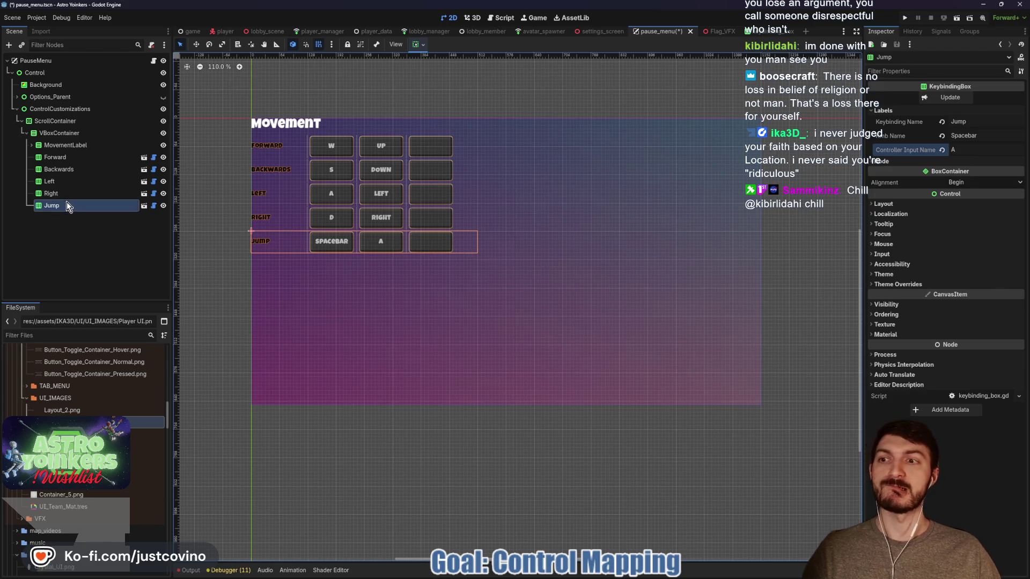
{"action": "left_click", "coordinate": [48, 138]}
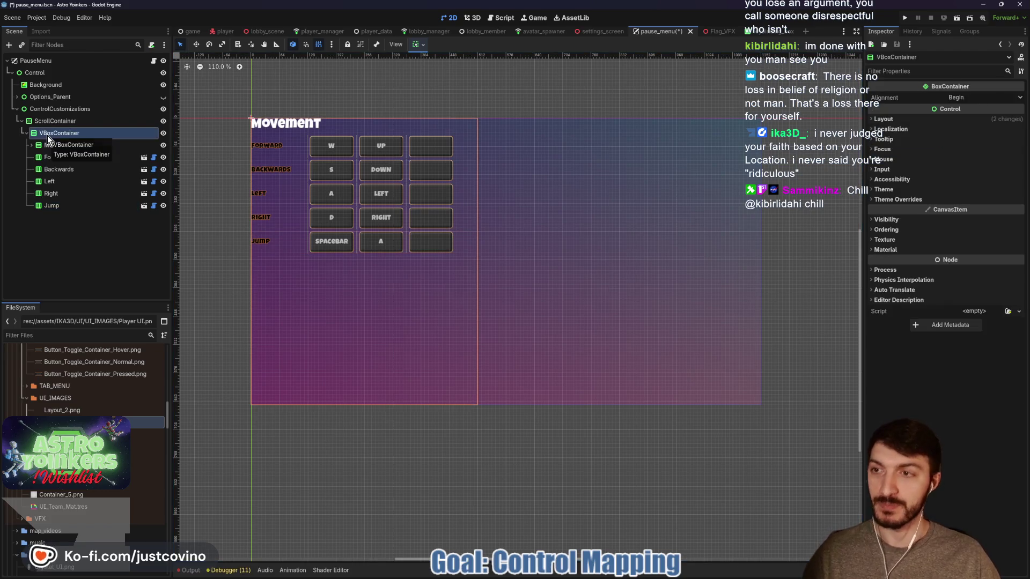
{"action": "key", "text": "ctrl+shift+a"}
{"action": "key", "text": "Return"}
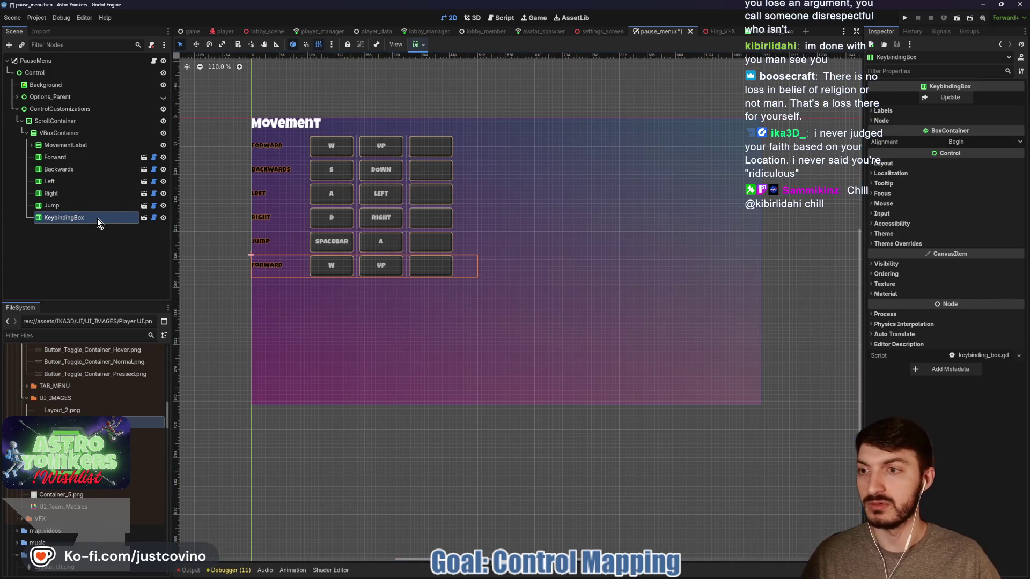
- Rename the newest keybinding node Interact
{"action": "double_click", "coordinate": [86, 218]}
{"action": "type", "text": "Interact"}
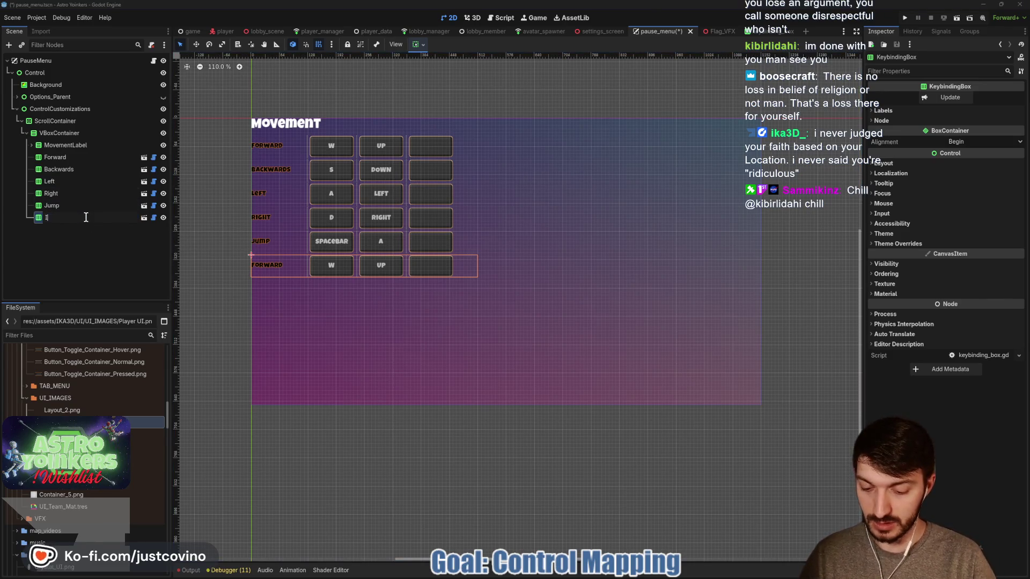
{"action": "key", "text": "Return"}
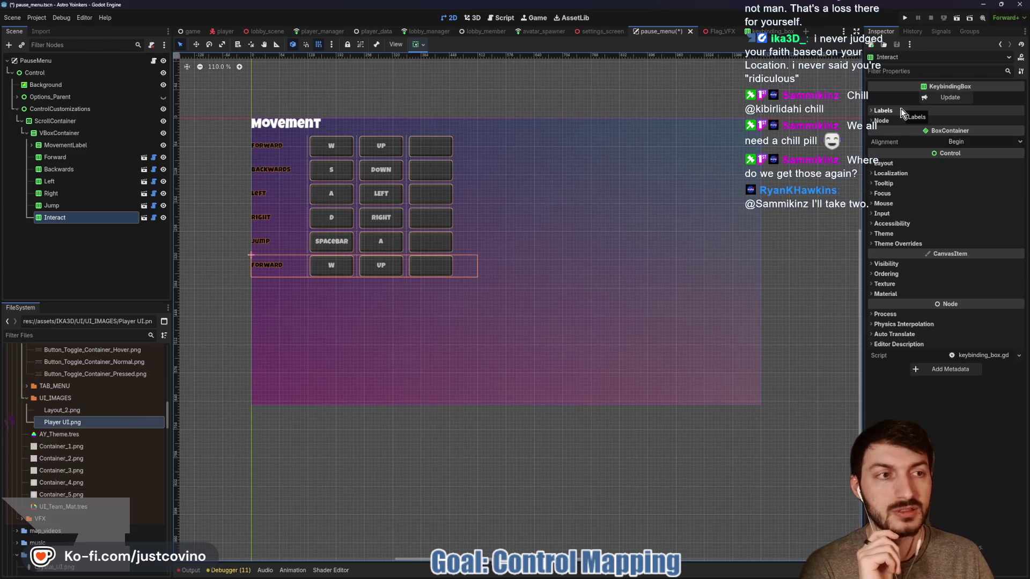
- Label the row Interact with key E and controller X, apply it, and save pause_menu.tscn
{"action": "left_click", "coordinate": [901, 110]}
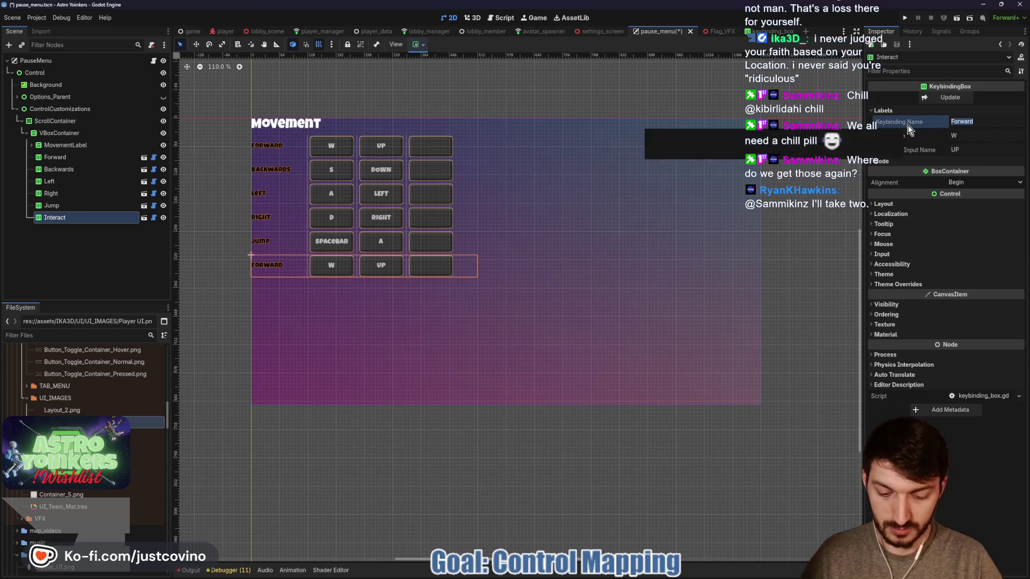
{"action": "type", "text": "Interact"}
{"action": "key", "text": "Tab"}
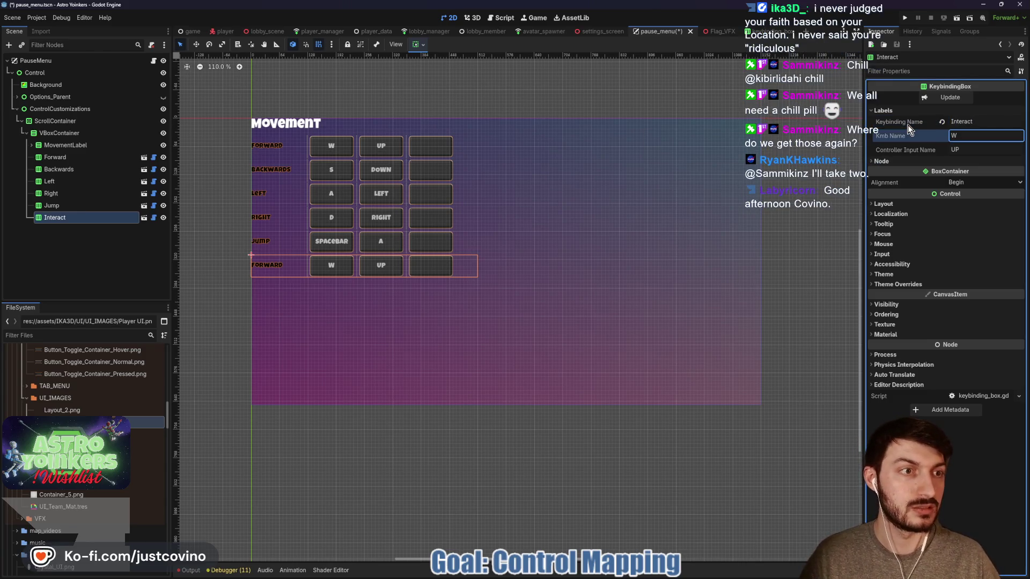
{"action": "key", "text": "BackSpace"}
{"action": "type", "text": "E"}
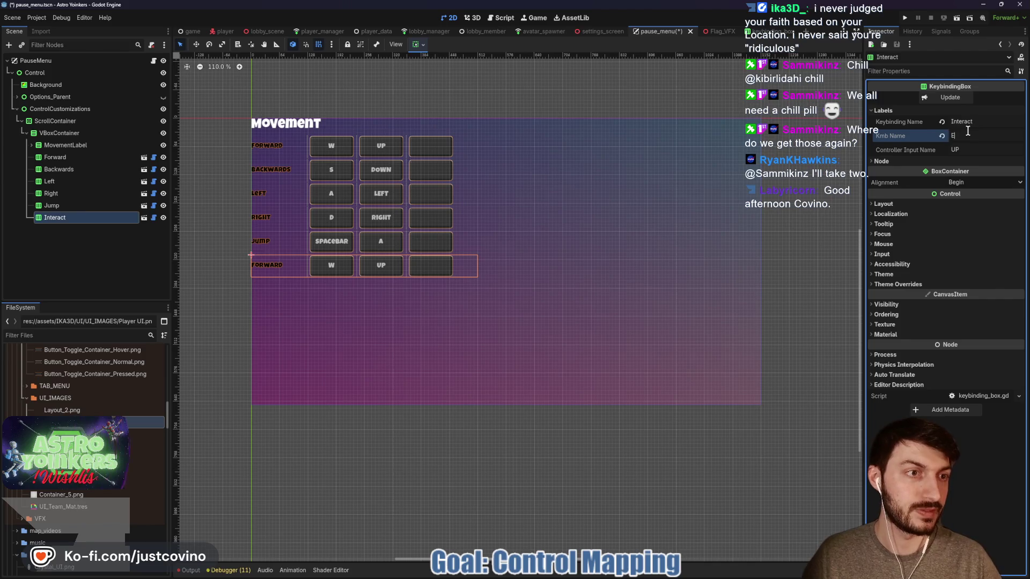
{"action": "left_click", "coordinate": [974, 148]}
{"action": "key", "text": "BackSpace"}
{"action": "key", "text": "BackSpace"}
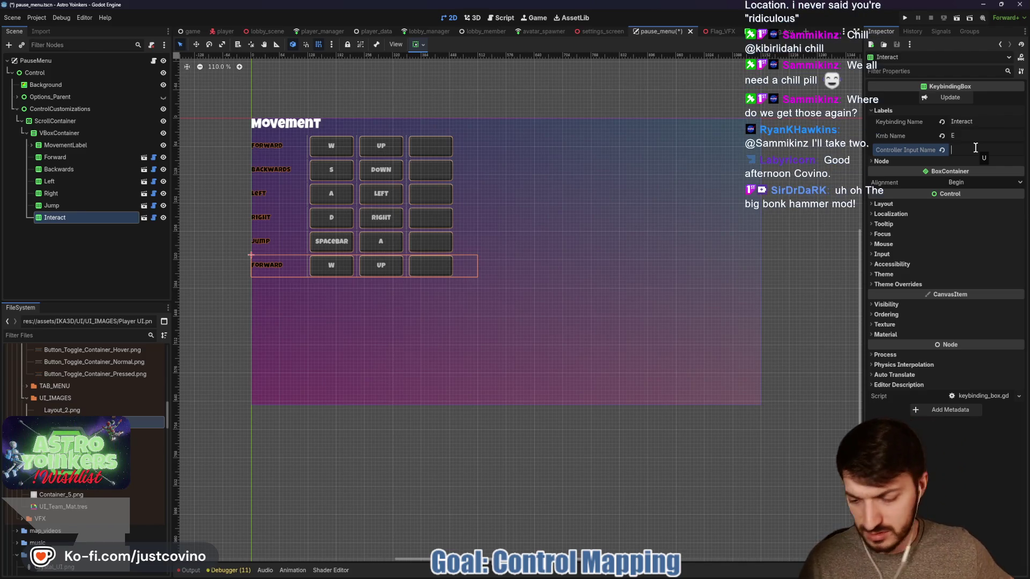
{"action": "left_click", "coordinate": [936, 100]}
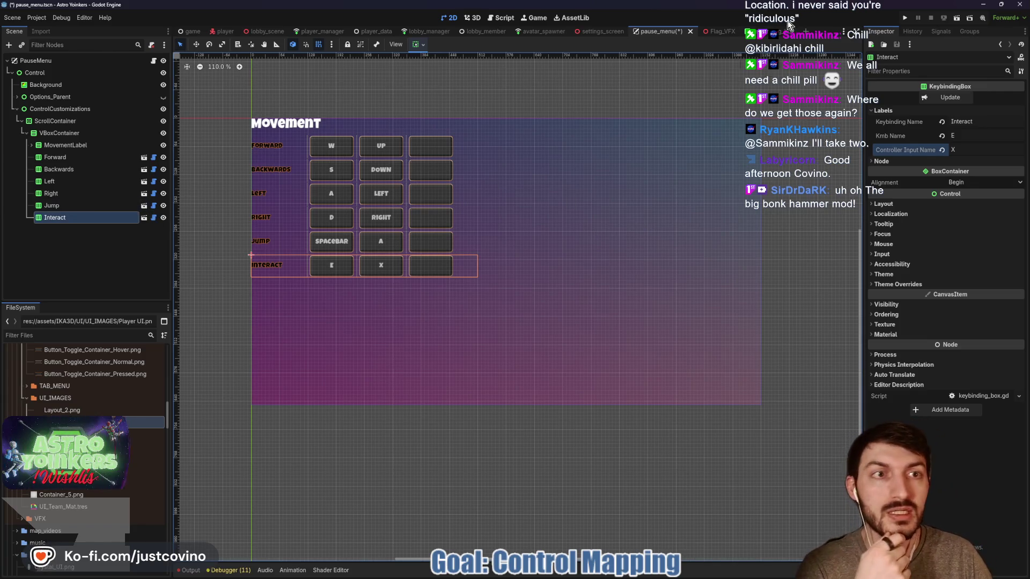
{"action": "key", "text": "ctrl+s"}
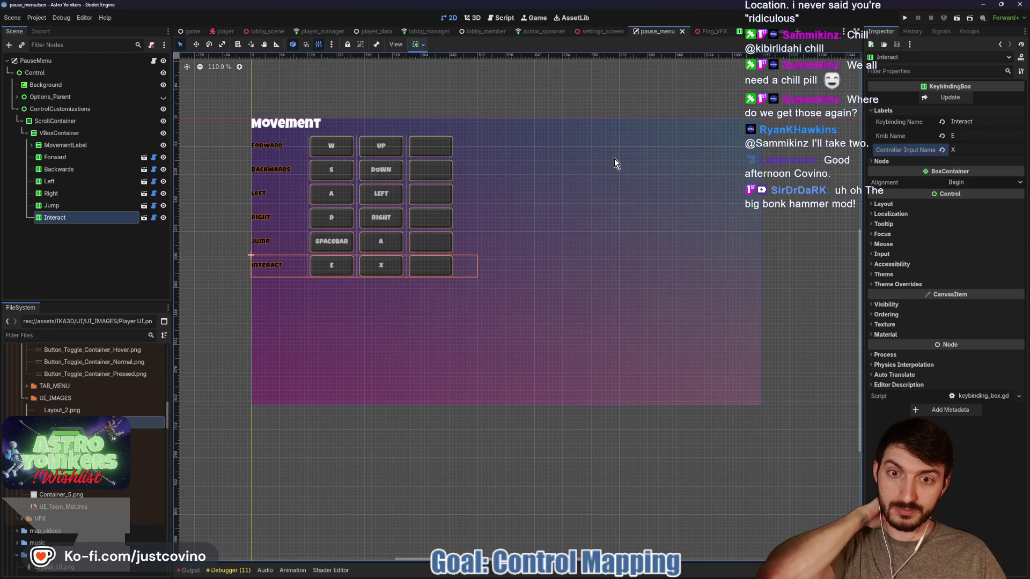
{"action": "left_click", "coordinate": [144, 217]}
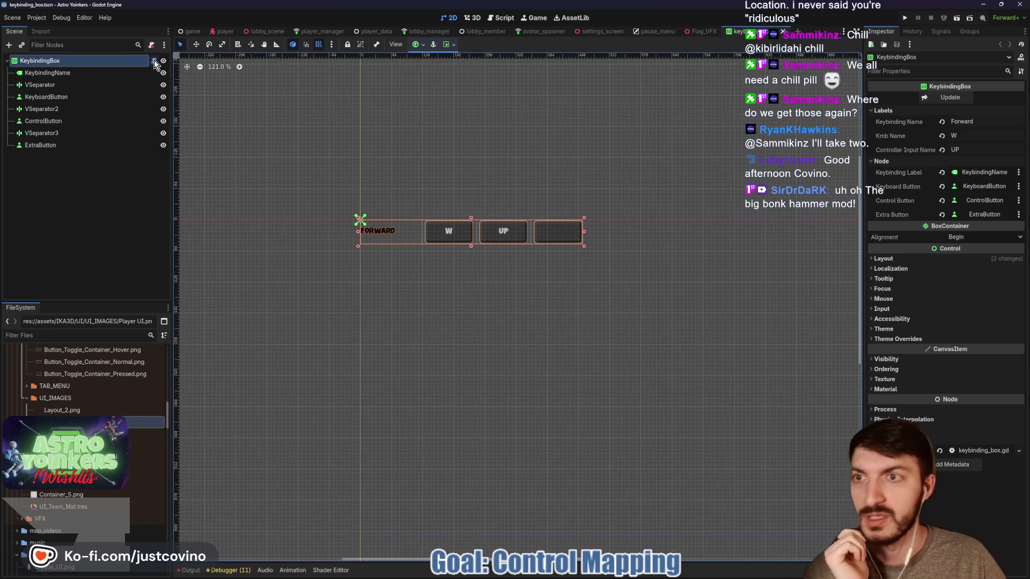
{"action": "left_click", "coordinate": [154, 61]}
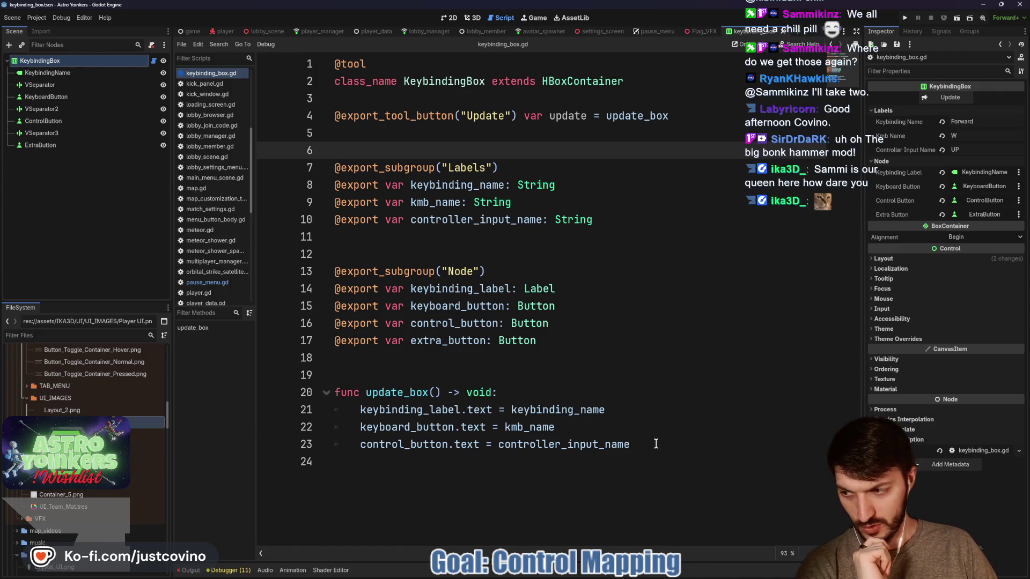
{"action": "left_click", "coordinate": [598, 346]}
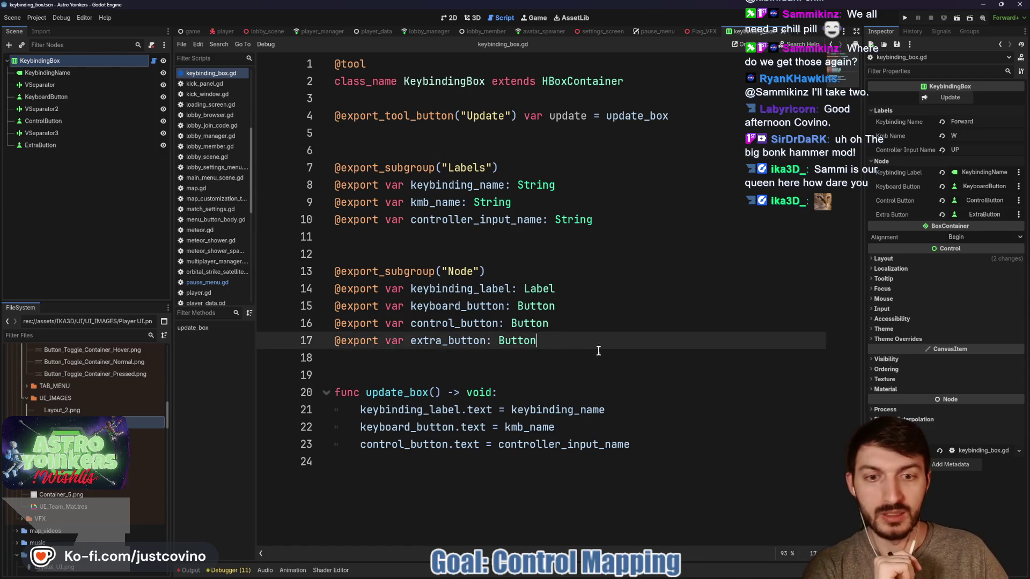
{"action": "left_click", "coordinate": [617, 221]}
{"action": "key", "text": "Return"}
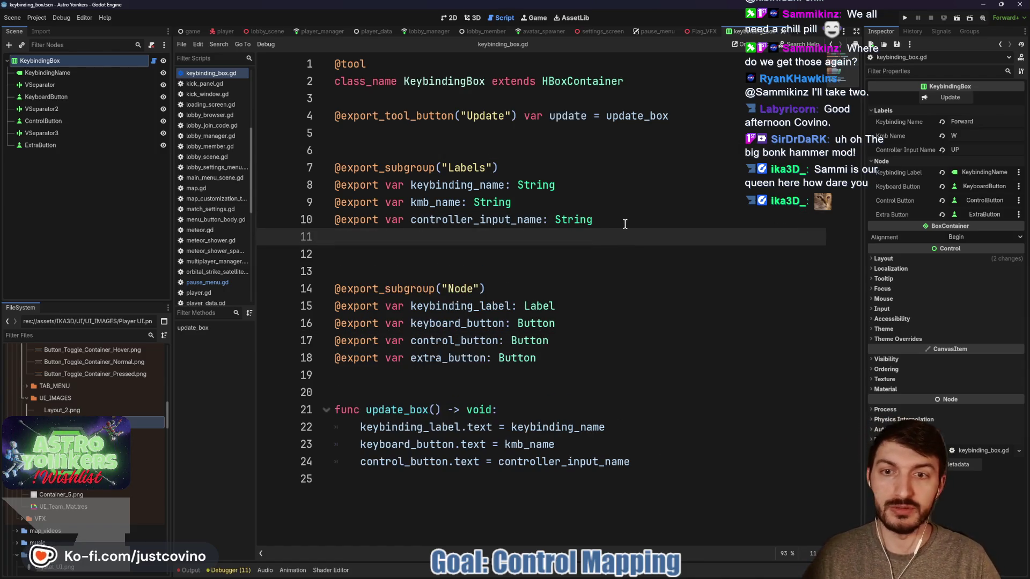
{"action": "type", "text": "@export var extra"}
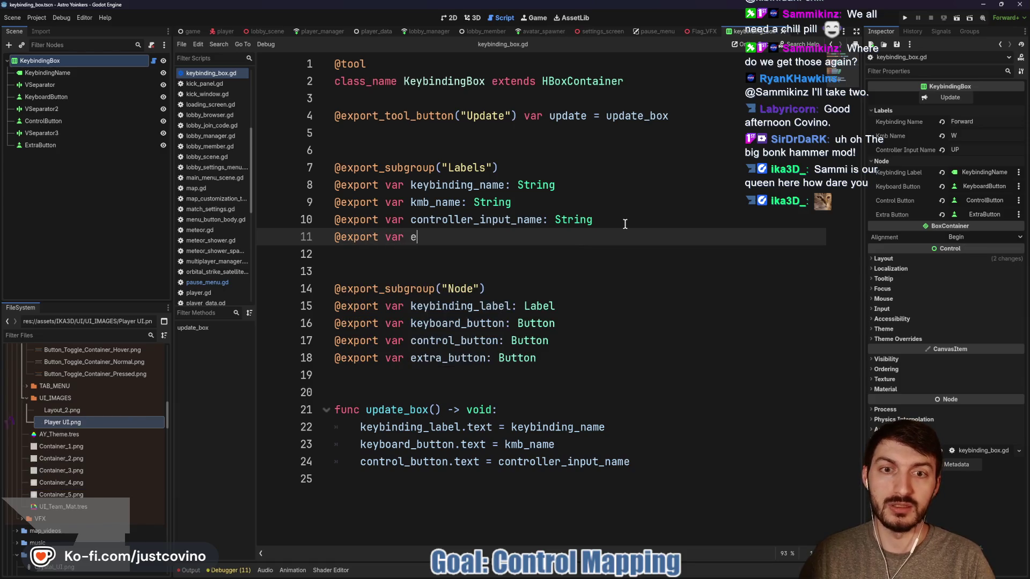
{"action": "type", "text": "_button_name: "}
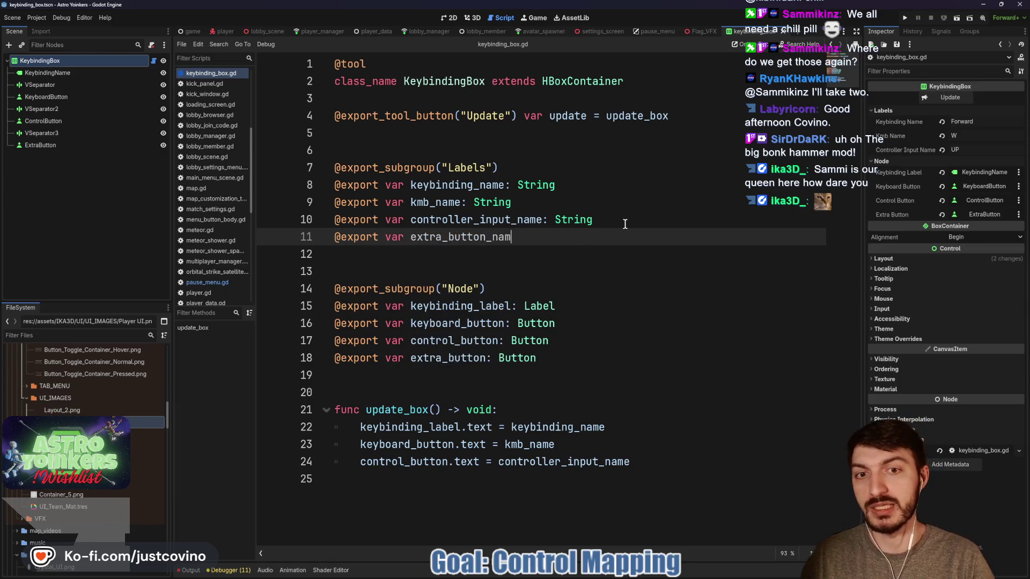
{"action": "type", "text": "String"}
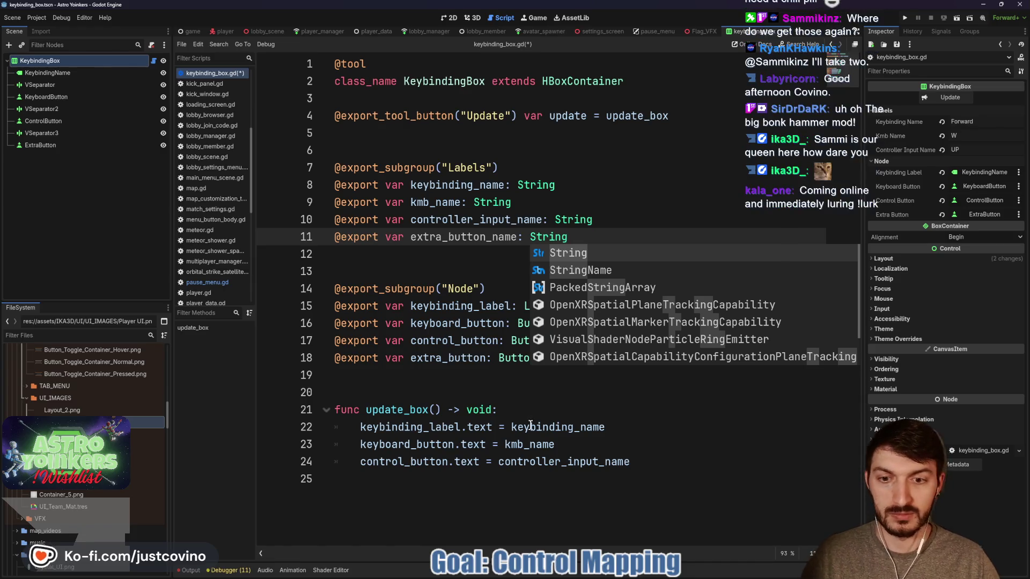
- Add 'extra_button.text = extra_button_name' inside update_box and save the script
{"action": "left_click", "coordinate": [660, 463]}
{"action": "key", "text": "Return"}
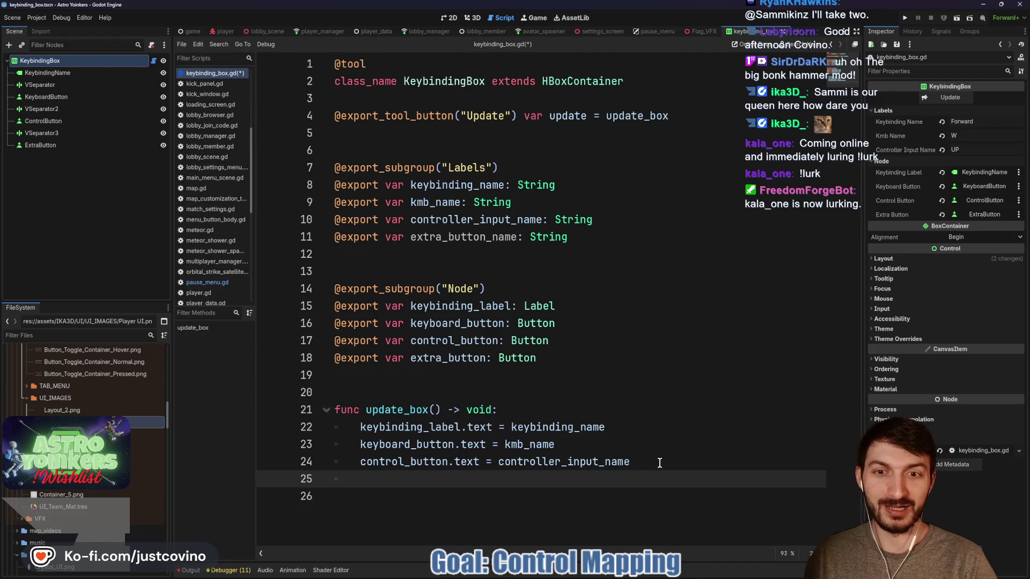
{"action": "type", "text": "extr"}
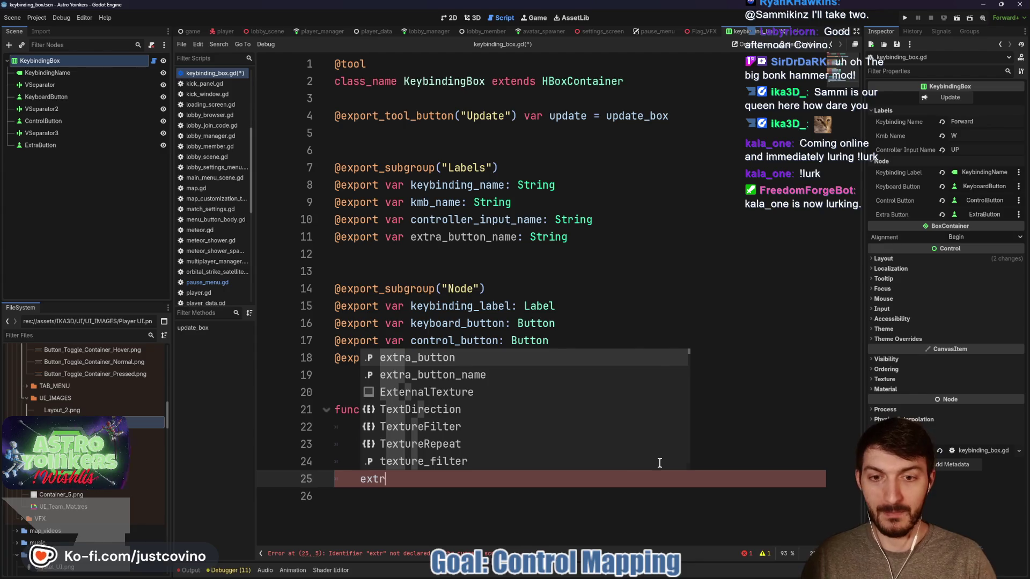
{"action": "key", "text": "Return"}
{"action": "type", "text": ".tex"}
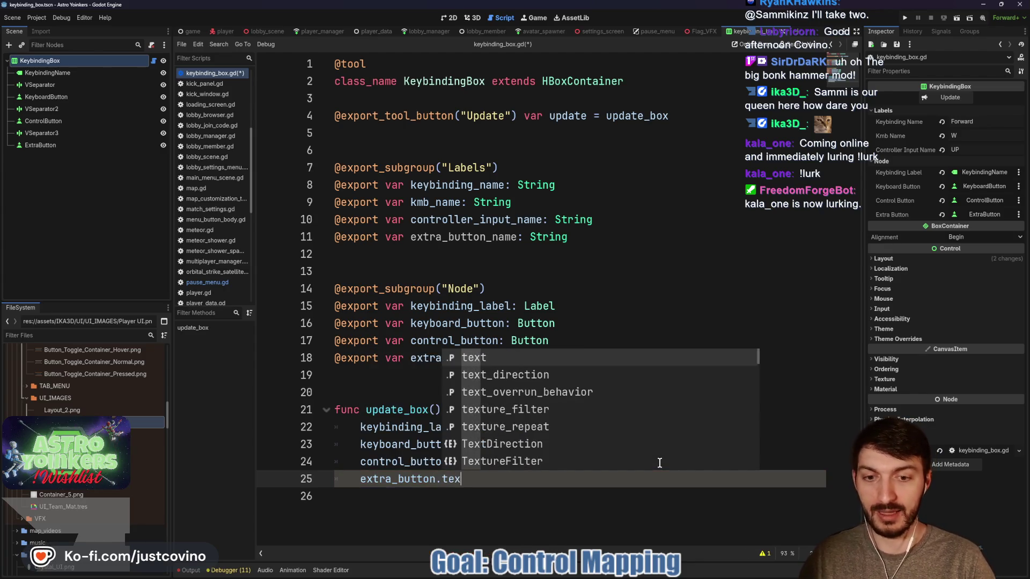
{"action": "type", "text": "t = ext"}
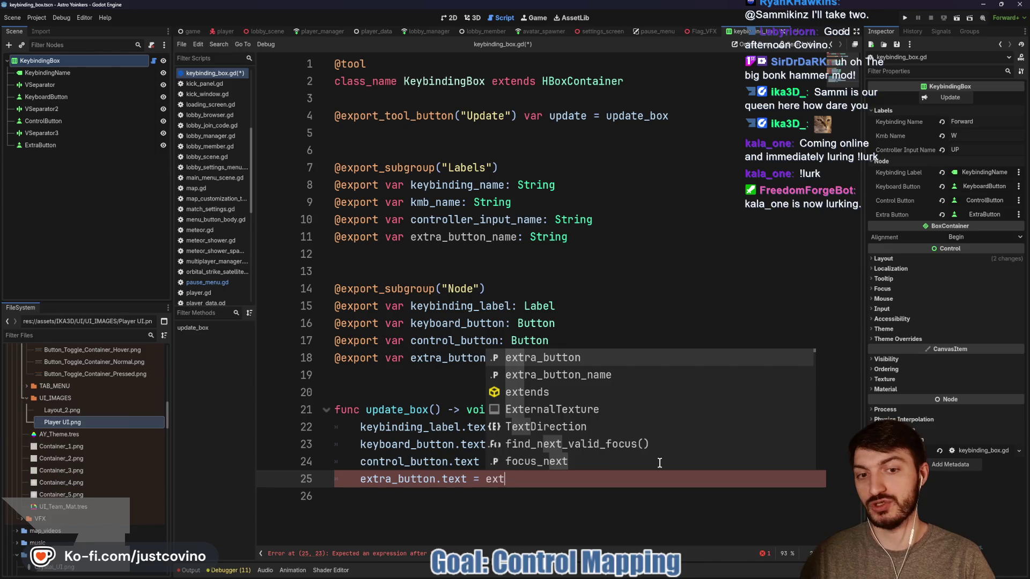
{"action": "key", "text": "Down"}
{"action": "key", "text": "Return"}
{"action": "key", "text": "ctrl+s"}
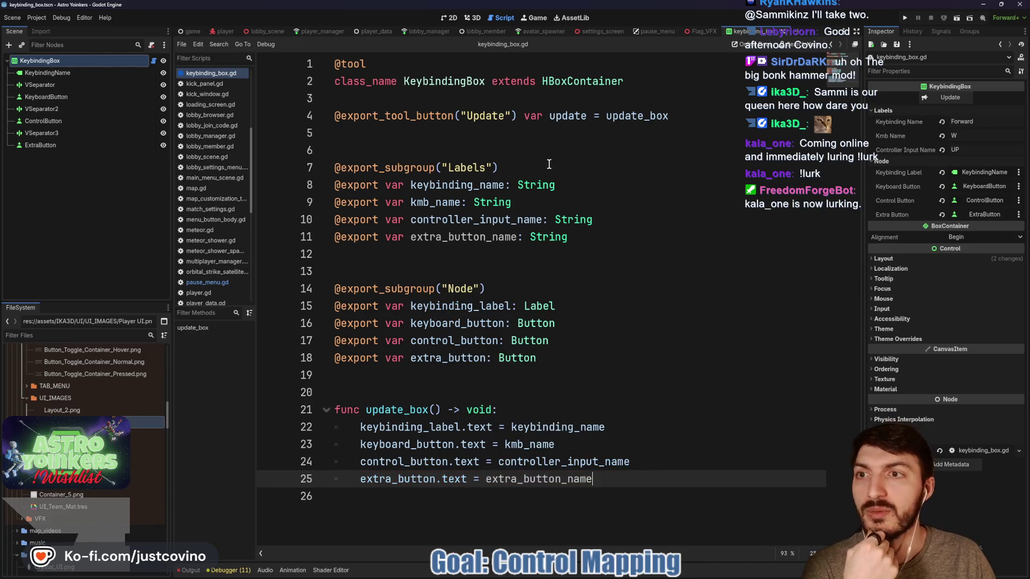
{"action": "left_click", "coordinate": [609, 200]}
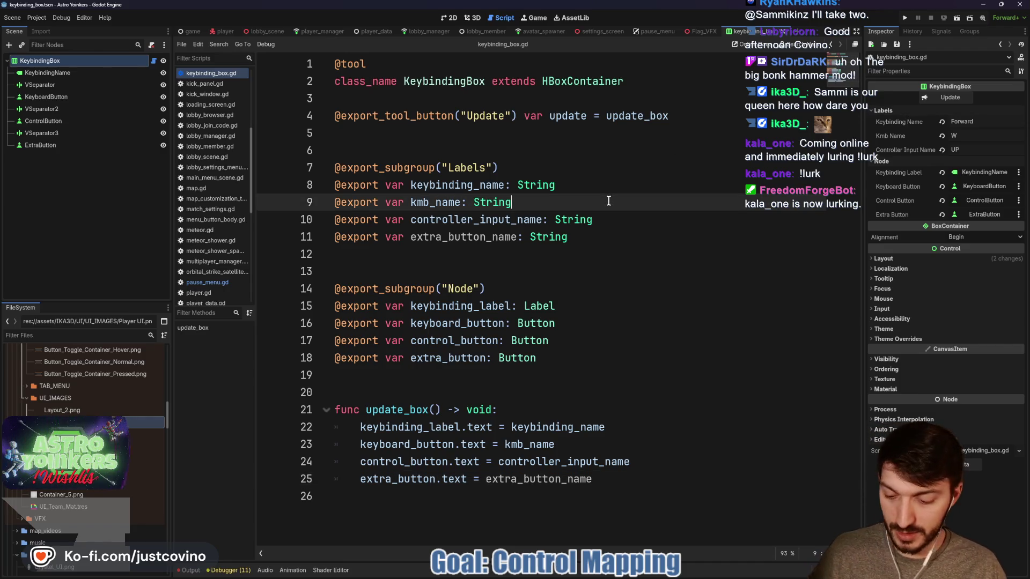
{"action": "left_click", "coordinate": [18, 17]}
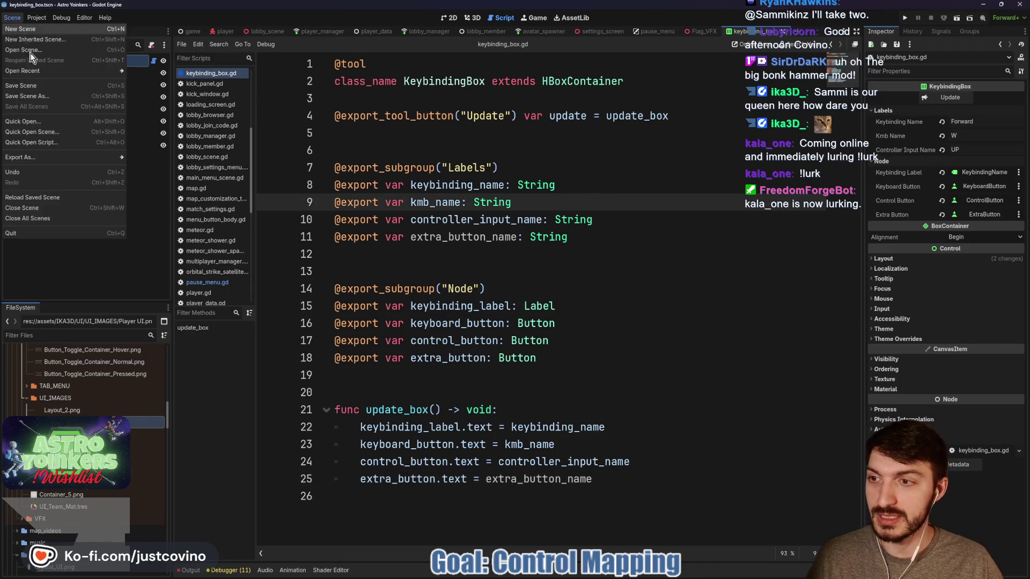
- Reload the saved keybinding box scene and return to the pause_menu scene's 2D view
{"action": "left_click", "coordinate": [53, 197]}
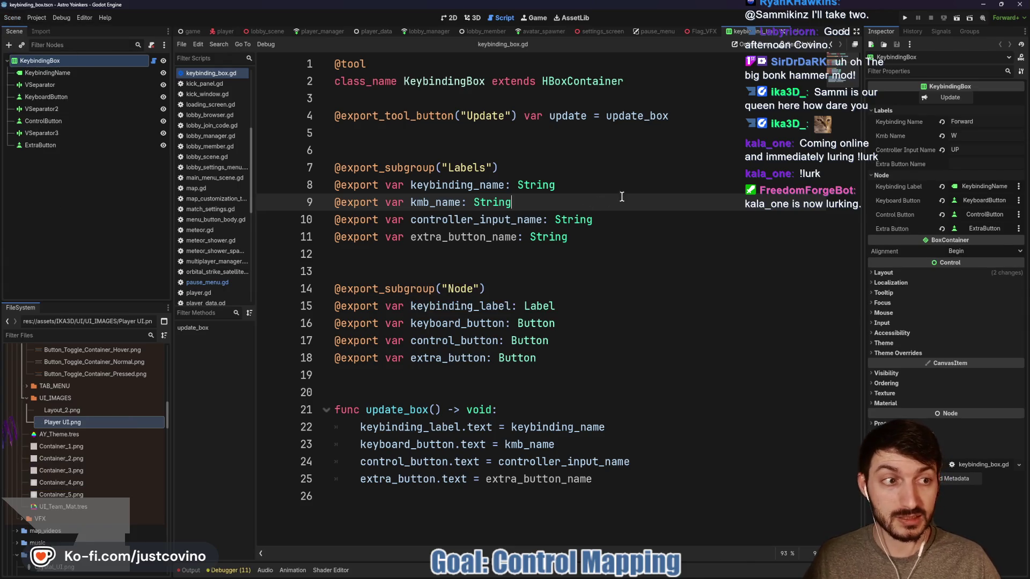
{"action": "left_click", "coordinate": [671, 31]}
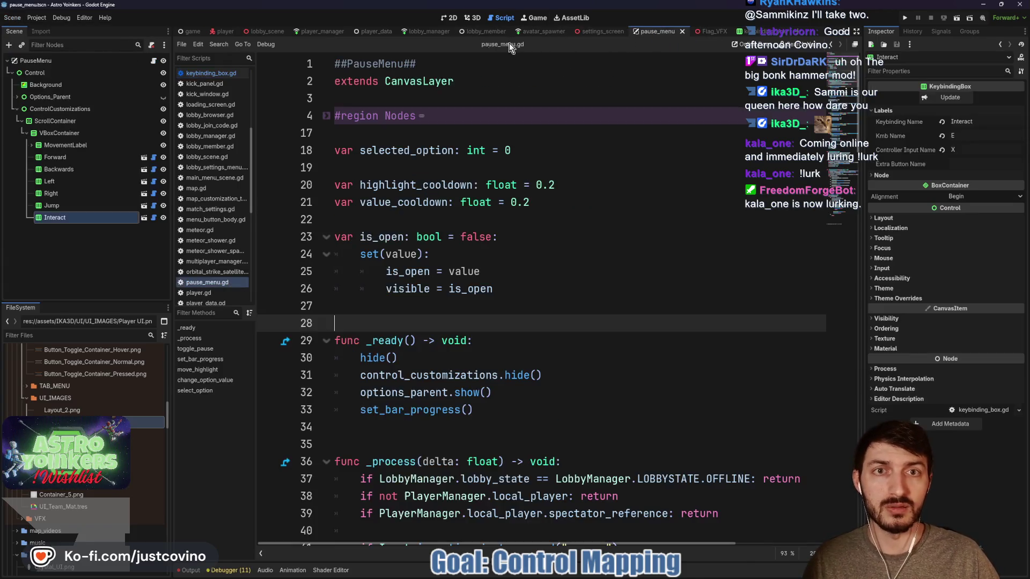
{"action": "left_click", "coordinate": [447, 16]}
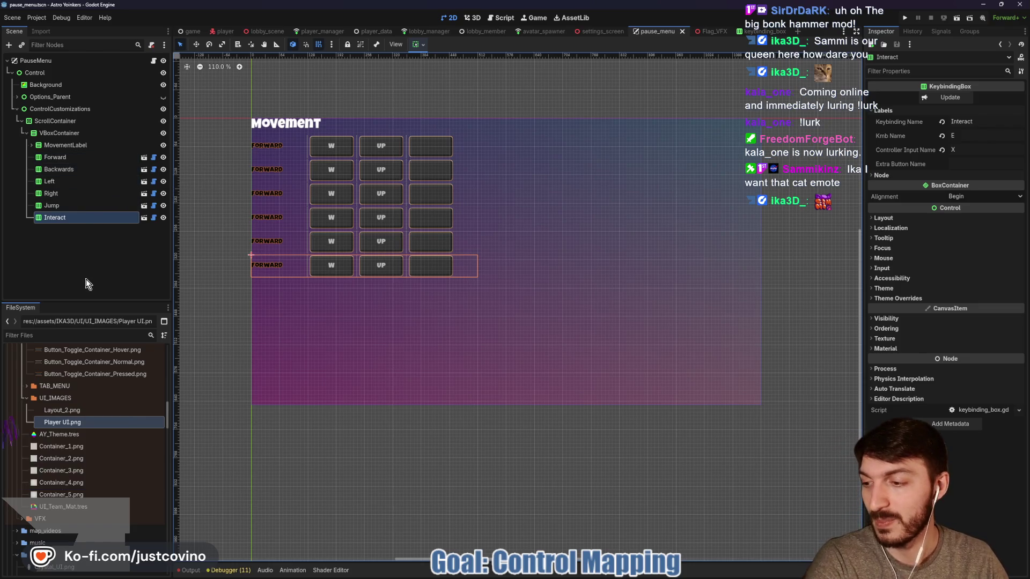
- Instance a keybinding row under VBoxContainer and rename it Grapple
{"action": "left_click", "coordinate": [57, 134]}
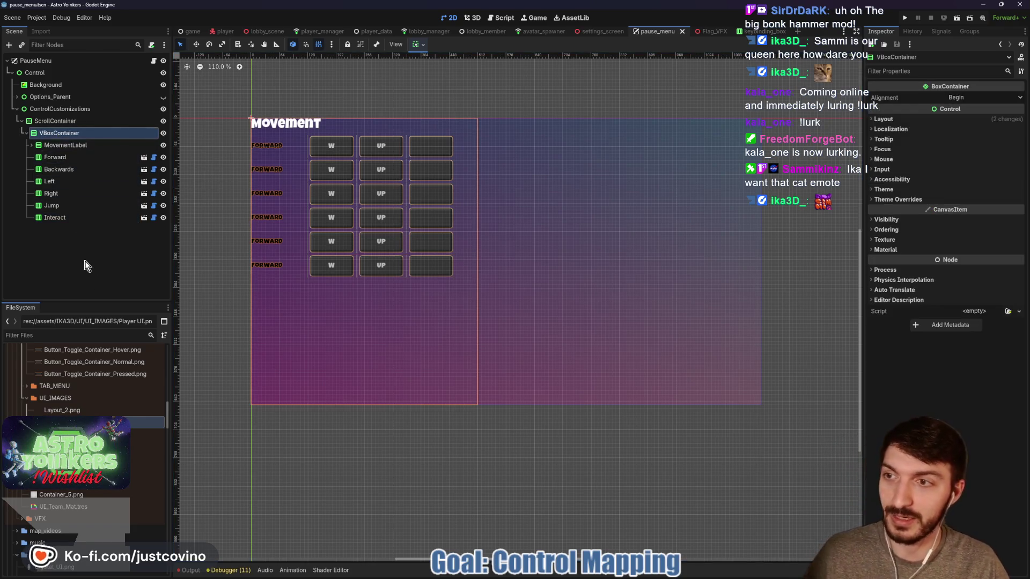
{"action": "key", "text": "ctrl+shift+a"}
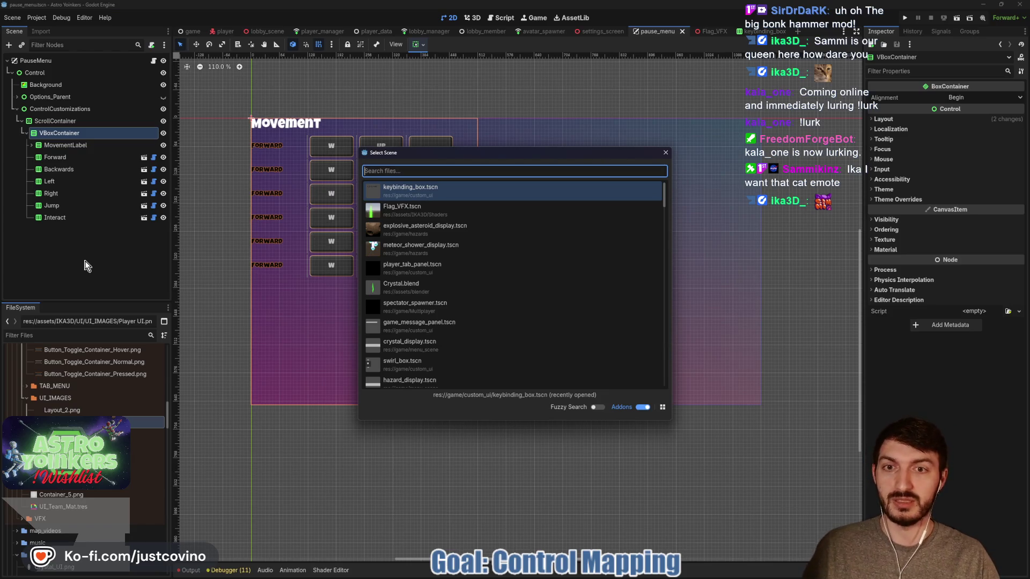
{"action": "key", "text": "Return"}
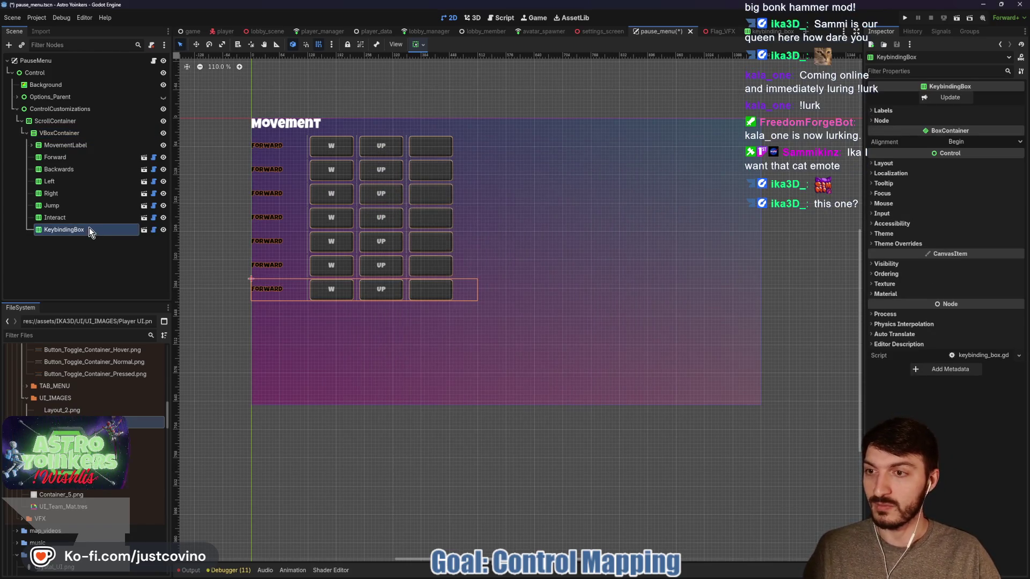
{"action": "double_click", "coordinate": [89, 227]}
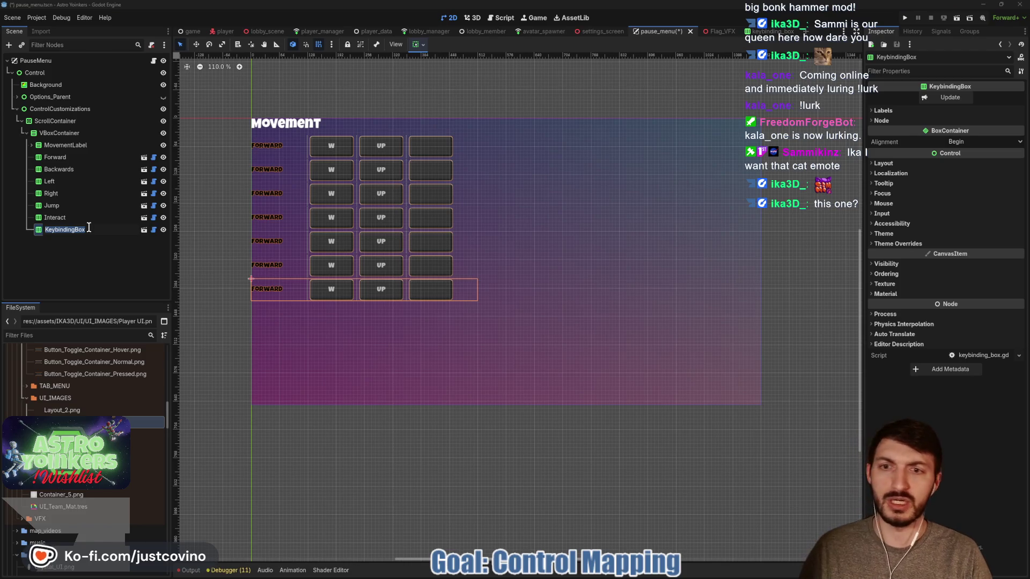
{"action": "type", "text": "ple"}
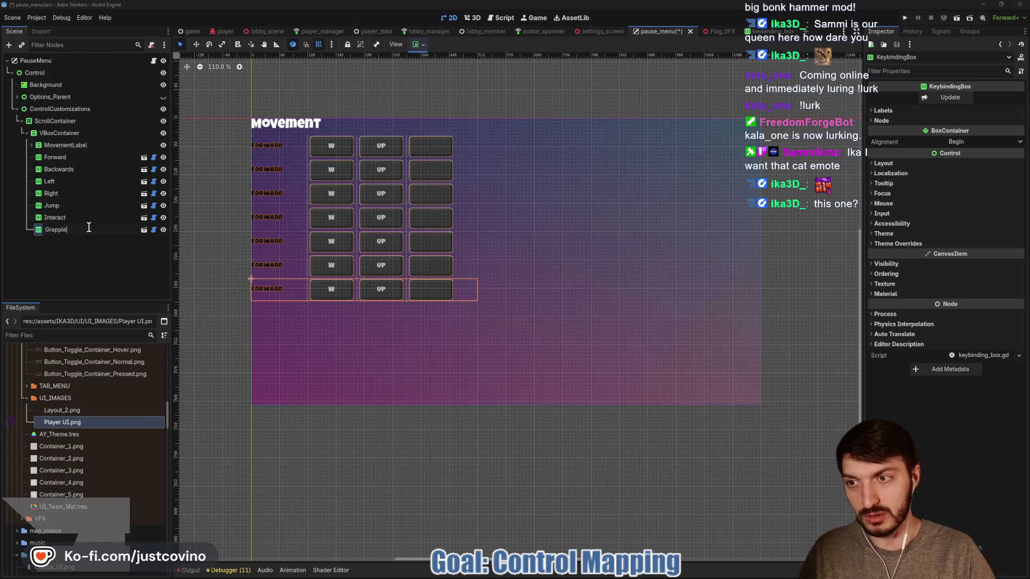
{"action": "key", "text": "Return"}
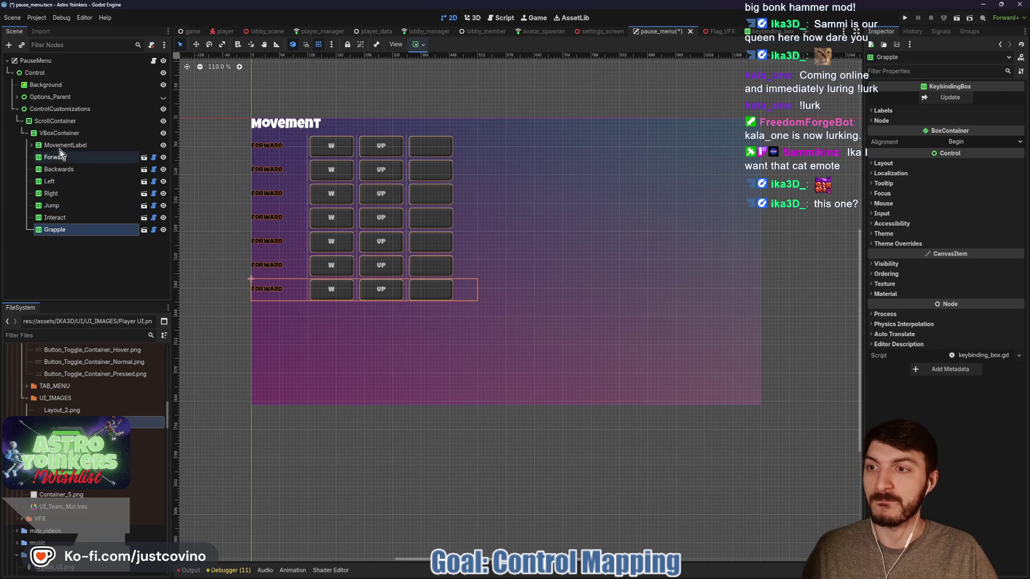
- Instance another keybinding row after Grapple and rename it UseItem
{"action": "left_click", "coordinate": [57, 134]}
{"action": "key", "text": "ctrl+shift+a"}
{"action": "key", "text": "Return"}
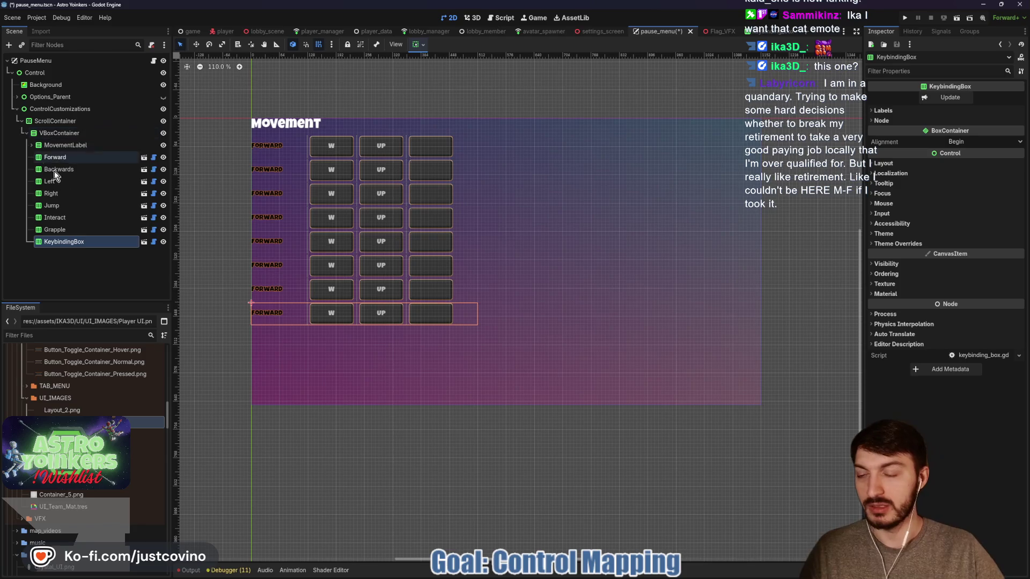
{"action": "double_click", "coordinate": [91, 242]}
{"action": "type", "text": "UseItem"}
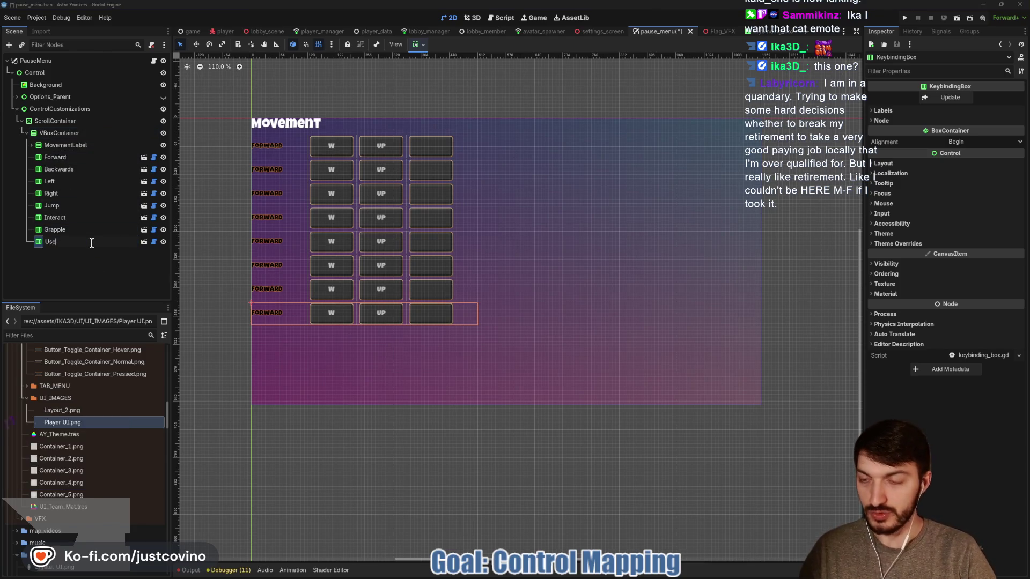
{"action": "key", "text": "Return"}
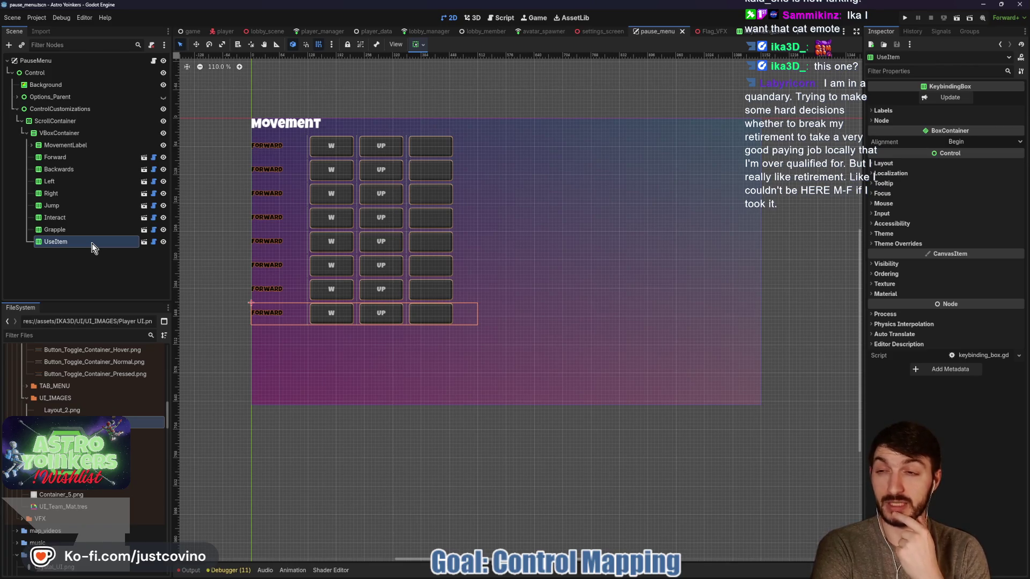
{"action": "left_click", "coordinate": [59, 133]}
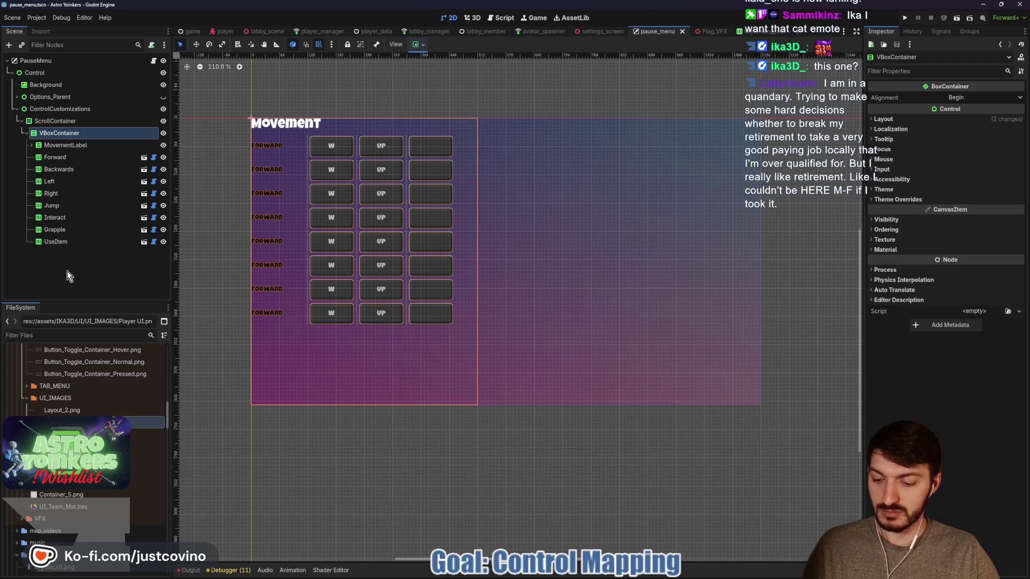
- Instance keybinding_box.tscn under VBoxContainer and rename the new node OpenMenu
{"action": "key", "text": "ctrl+shift+a"}
{"action": "key", "text": "Return"}
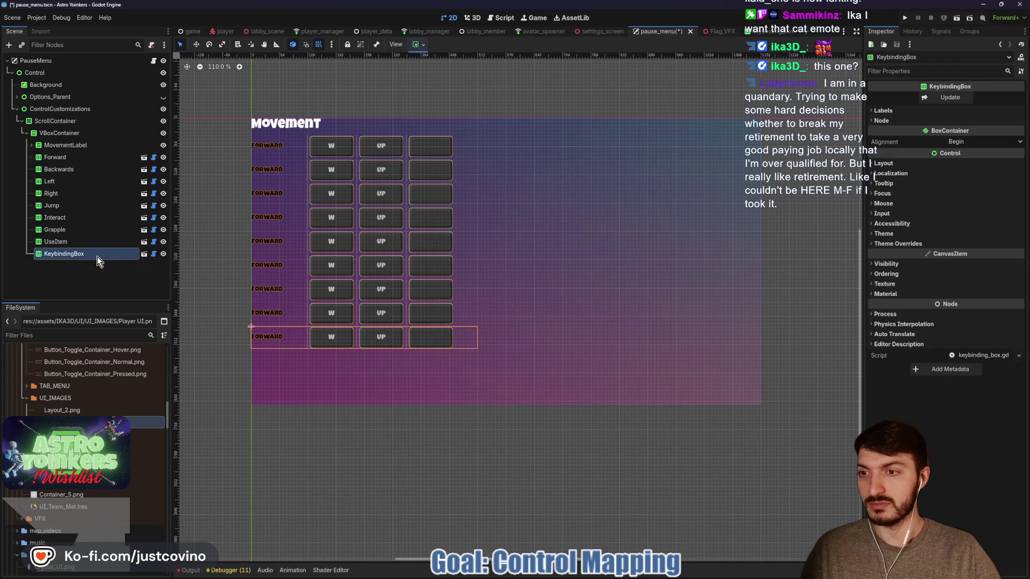
{"action": "double_click", "coordinate": [97, 257]}
{"action": "type", "text": "OpenMenu"}
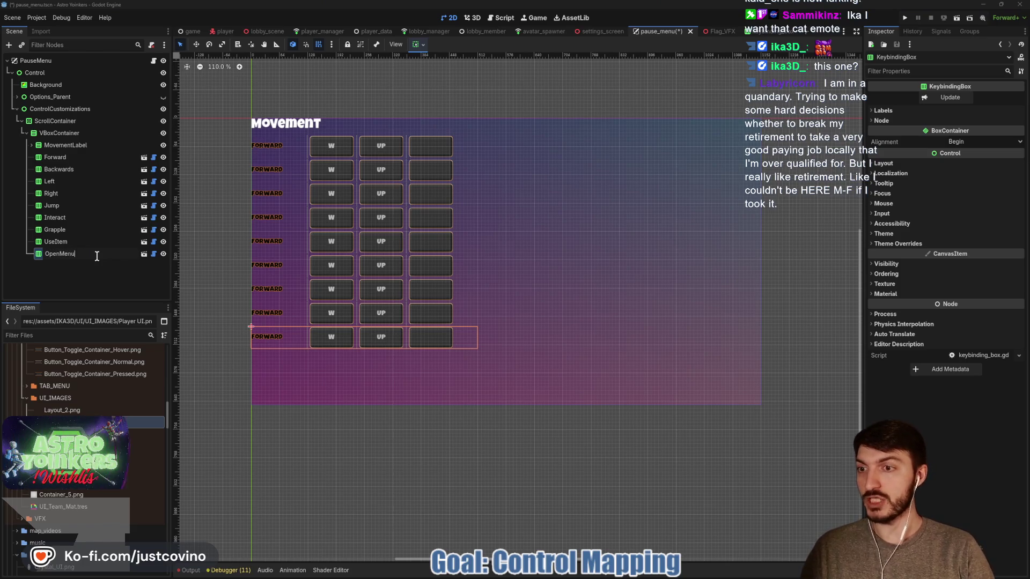
{"action": "key", "text": "Return"}
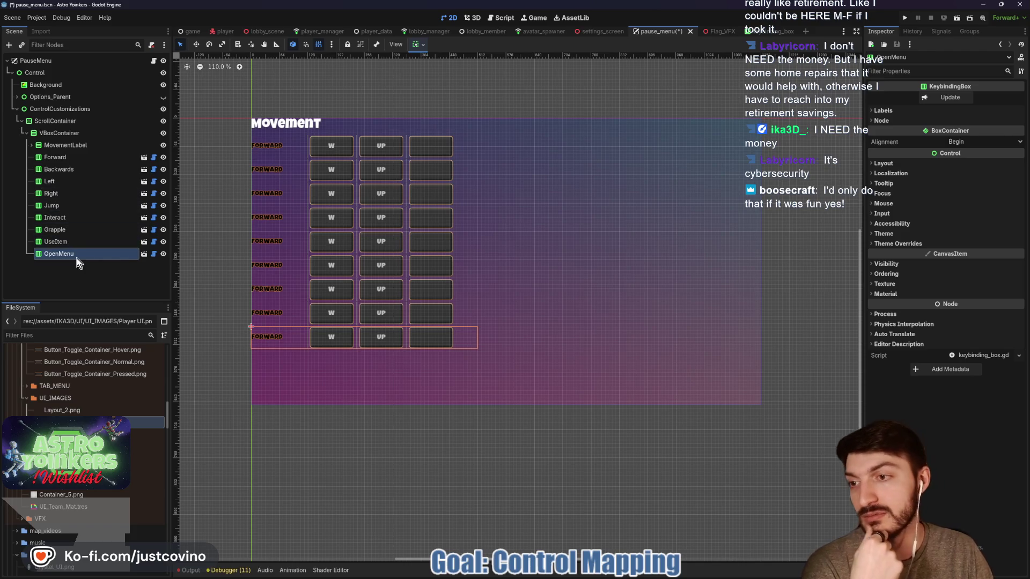
{"action": "left_click", "coordinate": [59, 134]}
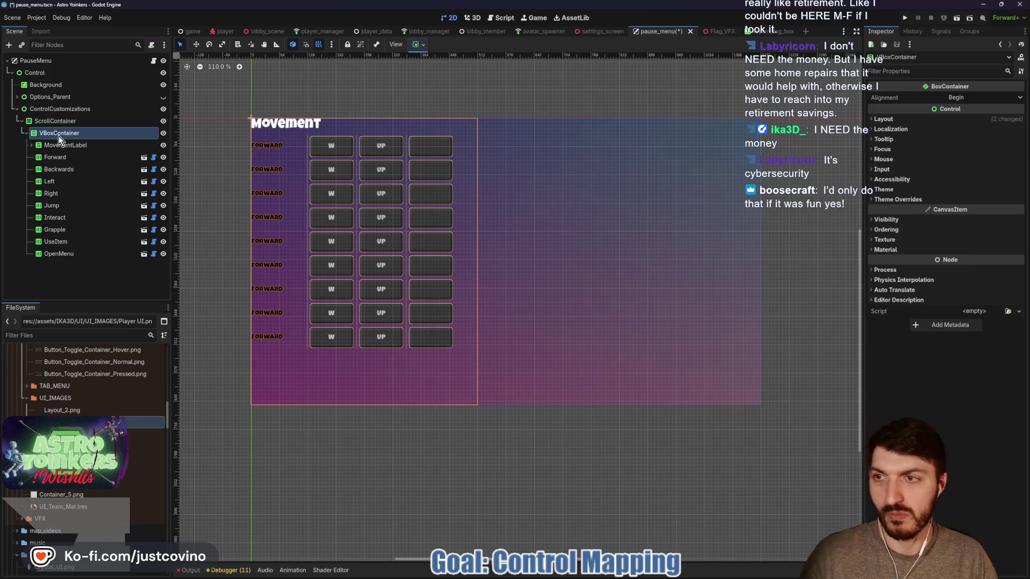
- Instance another keybinding row and rename it OpenScoreboard
{"action": "key", "text": "ctrl+shift+a"}
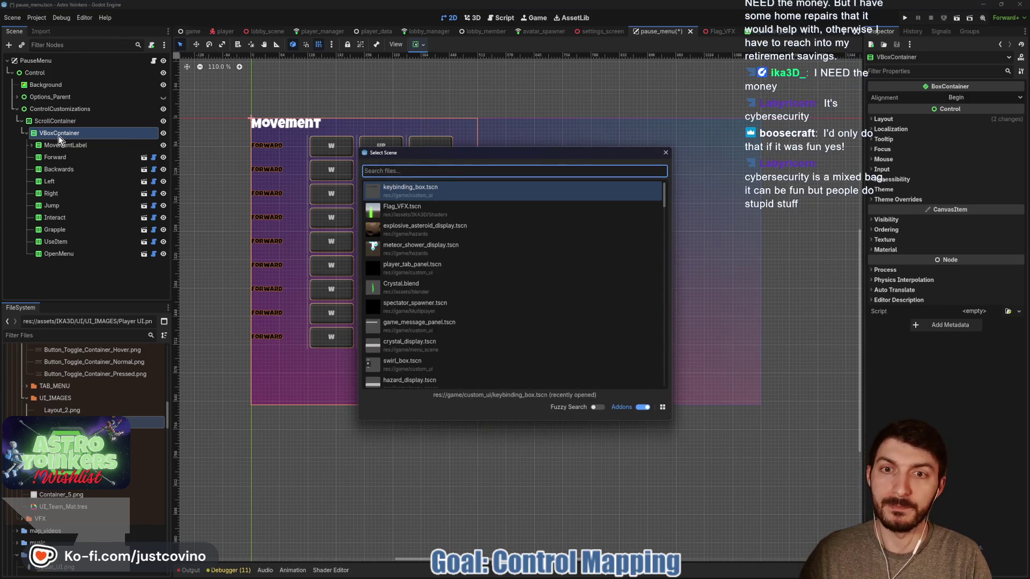
{"action": "key", "text": "Return"}
{"action": "double_click", "coordinate": [86, 266]}
{"action": "type", "text": "OpenScoreboard"}
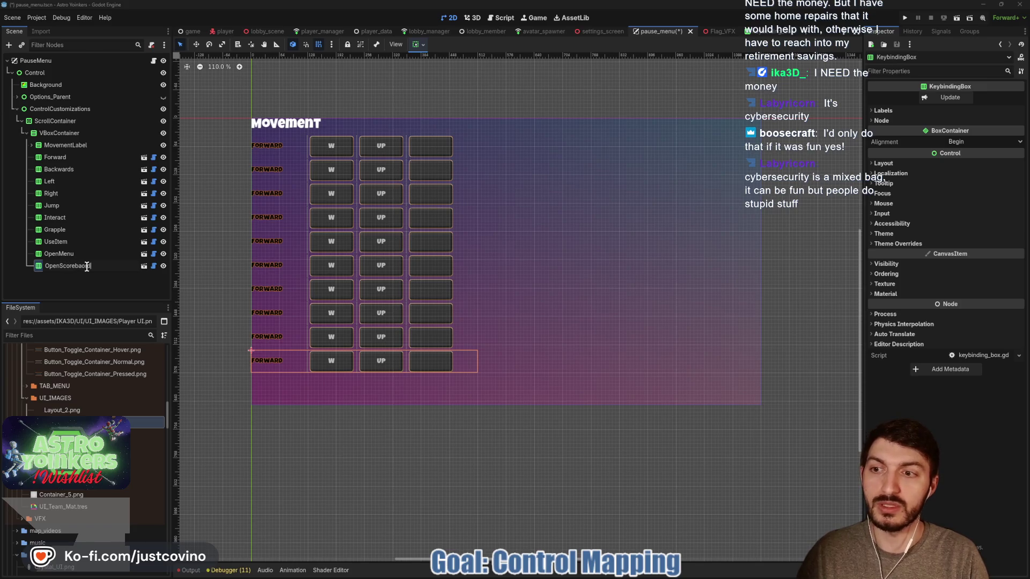
{"action": "key", "text": "BackSpace"}
{"action": "key", "text": "BackSpace"}
{"action": "key", "text": "BackSpace"}
{"action": "type", "text": "ard"}
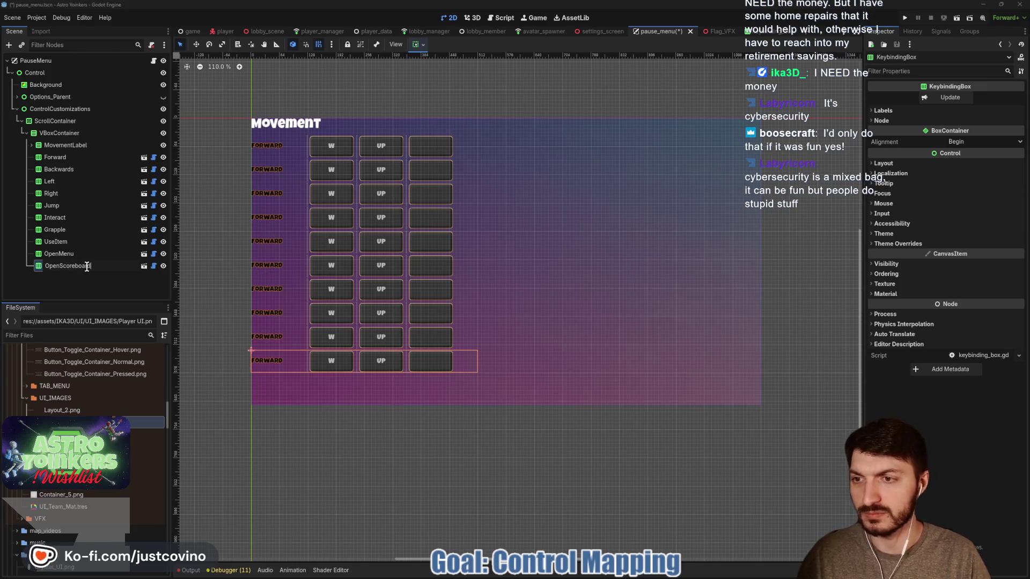
{"action": "key", "text": "Return"}
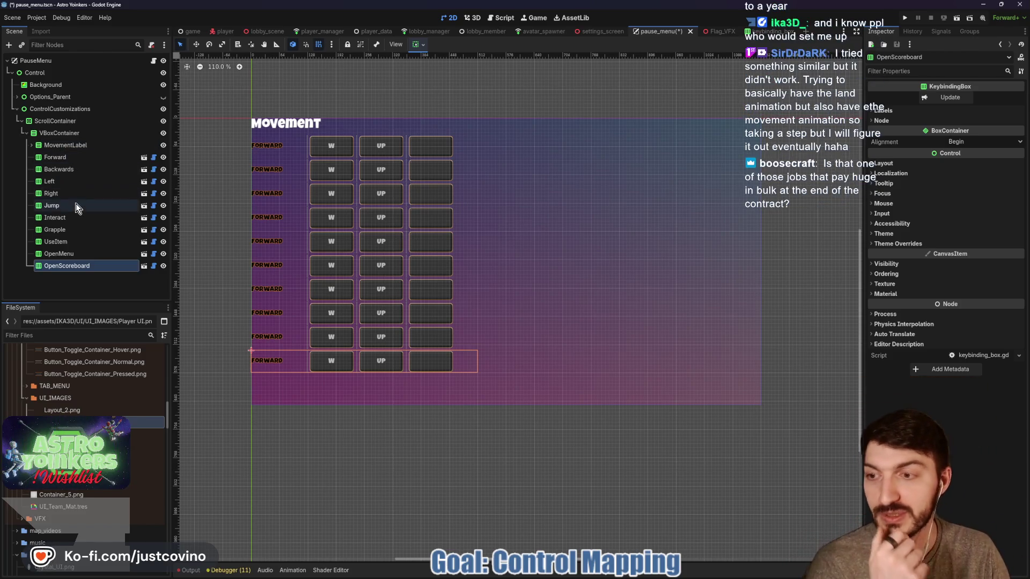
- Inspect the MovementLabel and VBoxContainer nodes, then dismiss the scene picker without instancing
{"action": "left_click", "coordinate": [57, 134]}
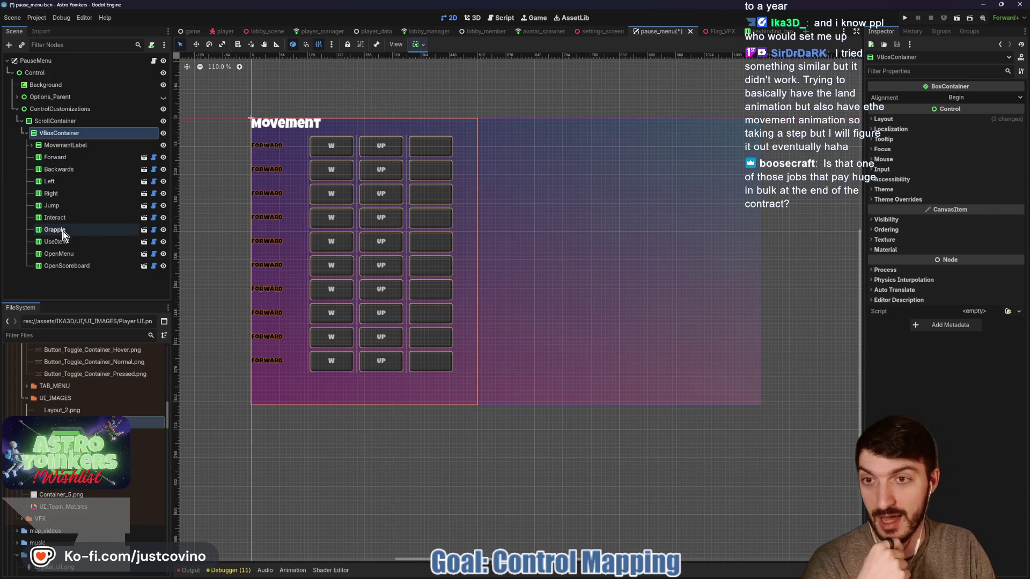
{"action": "left_click", "coordinate": [33, 145]}
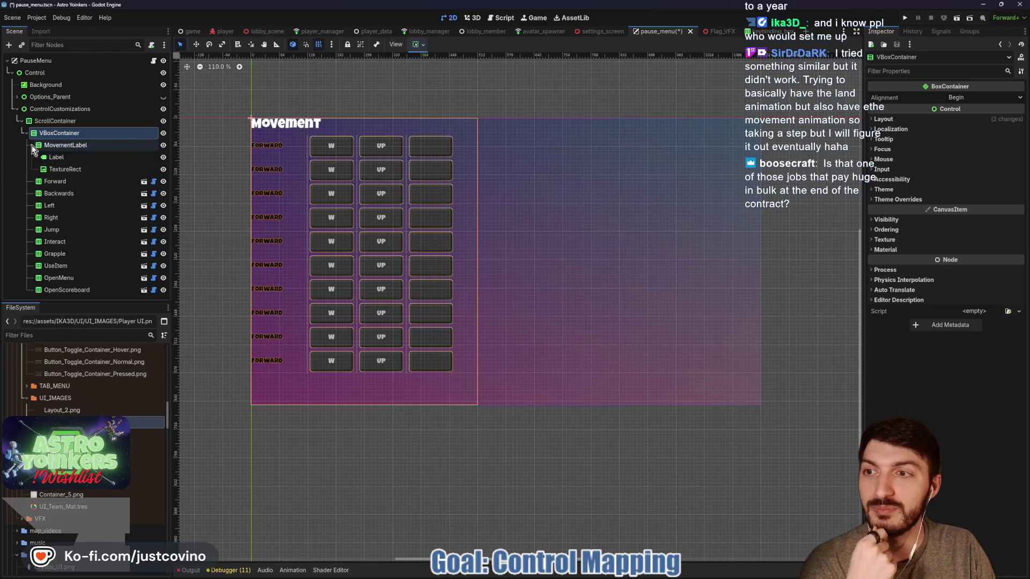
{"action": "left_click", "coordinate": [32, 146]}
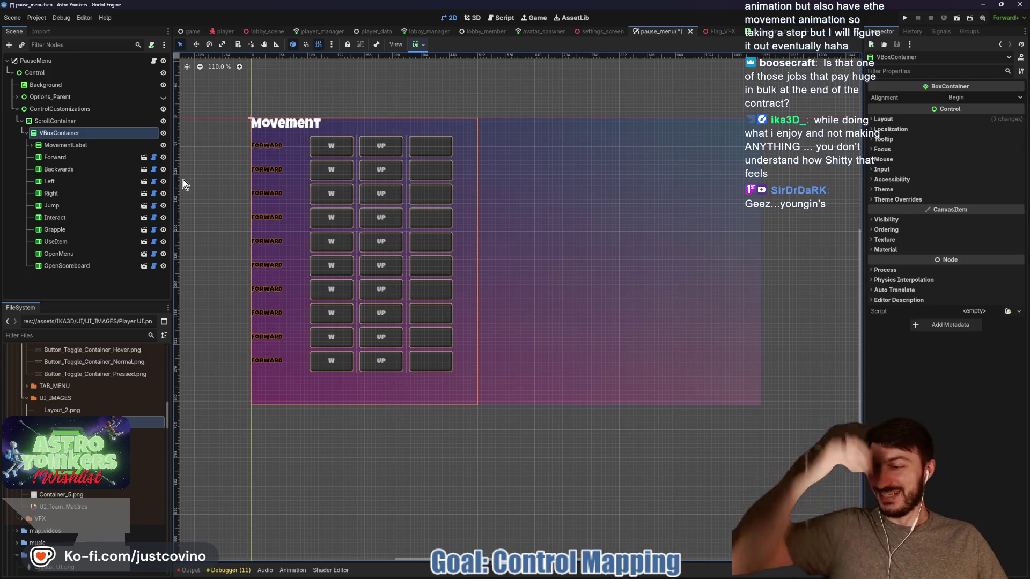
{"action": "left_click", "coordinate": [80, 150]}
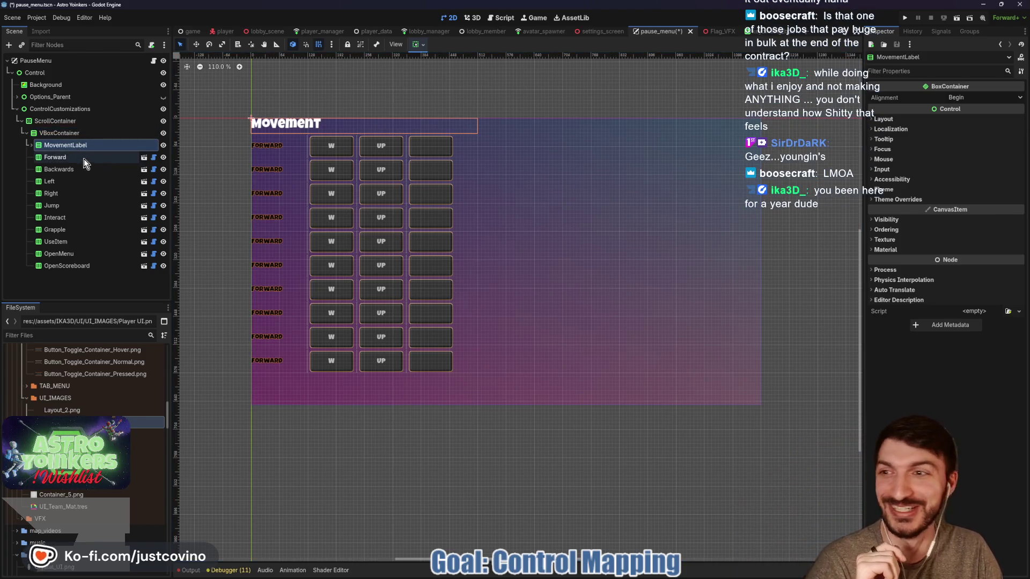
{"action": "left_click", "coordinate": [41, 135]}
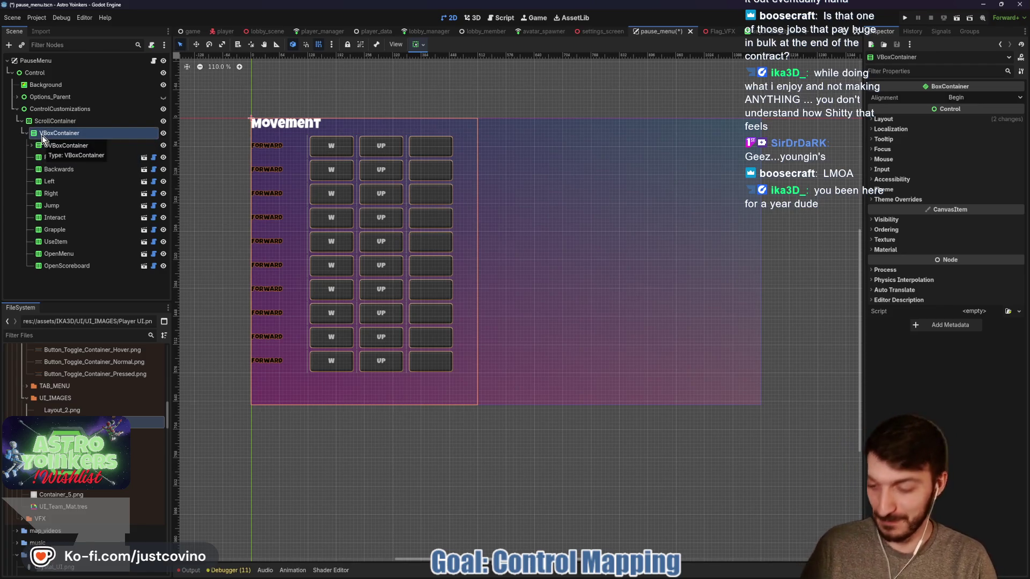
{"action": "key", "text": "ctrl+shift+a"}
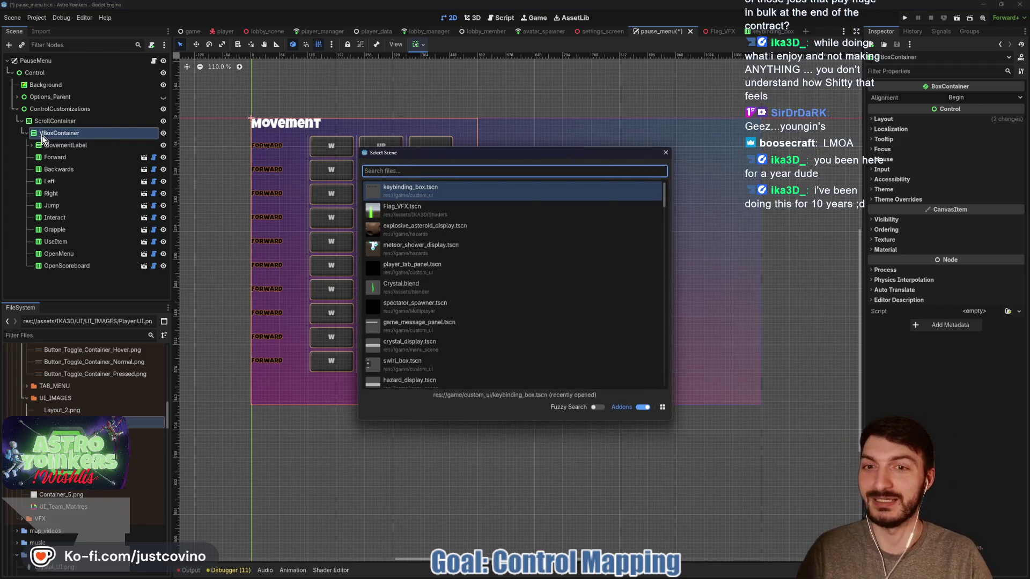
{"action": "left_click", "coordinate": [666, 152]}
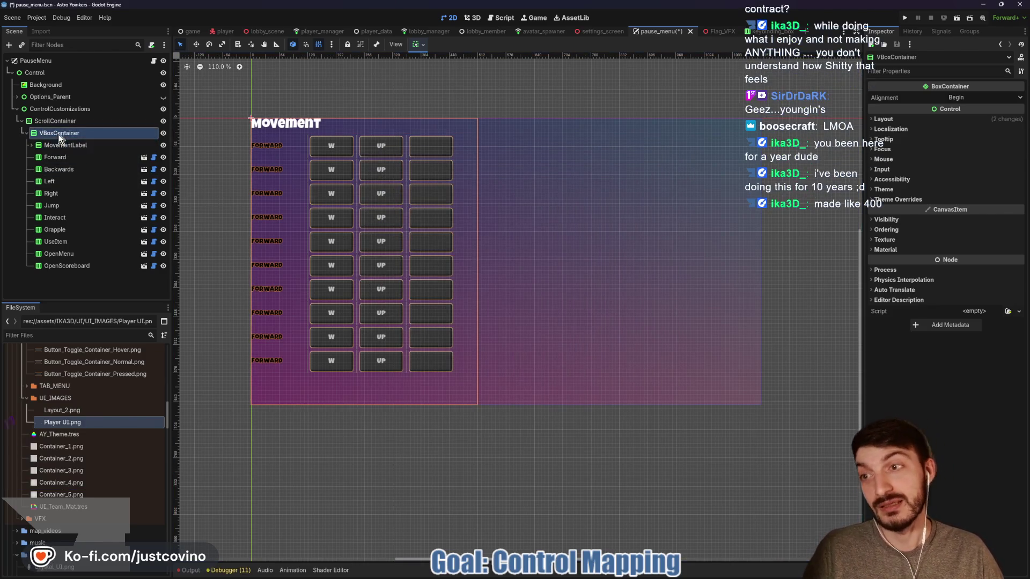
{"action": "left_click", "coordinate": [70, 147]}
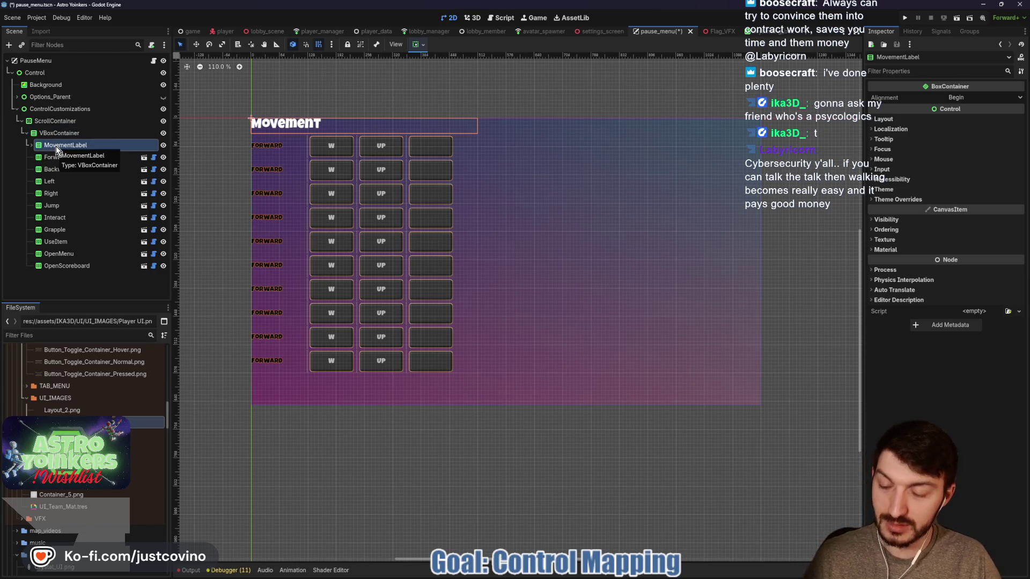
{"action": "key", "text": "ctrl+d"}
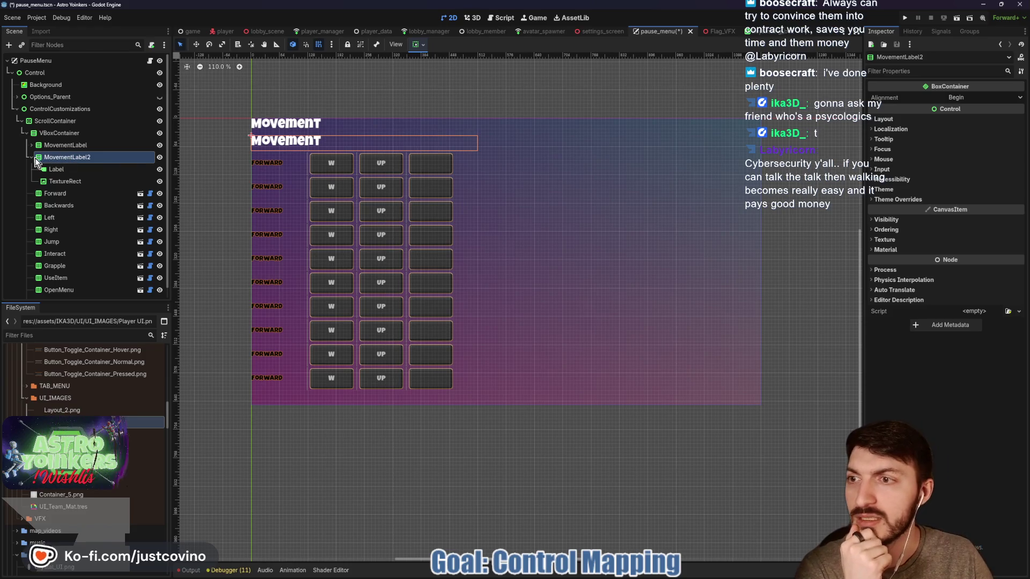
{"action": "double_click", "coordinate": [67, 155]}
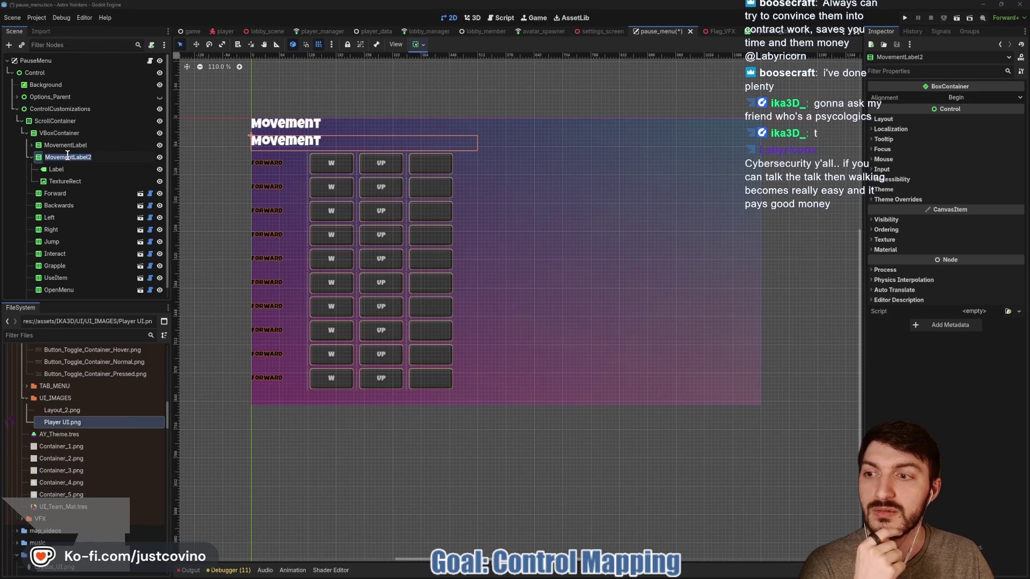
{"action": "type", "text": "Interactions"}
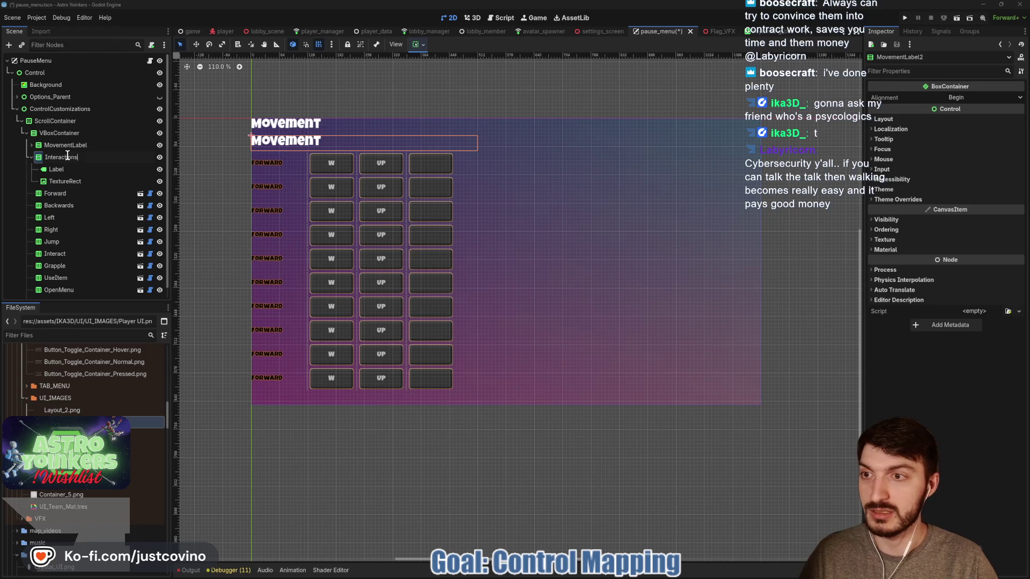
{"action": "type", "text": "Label"}
{"action": "key", "text": "Return"}
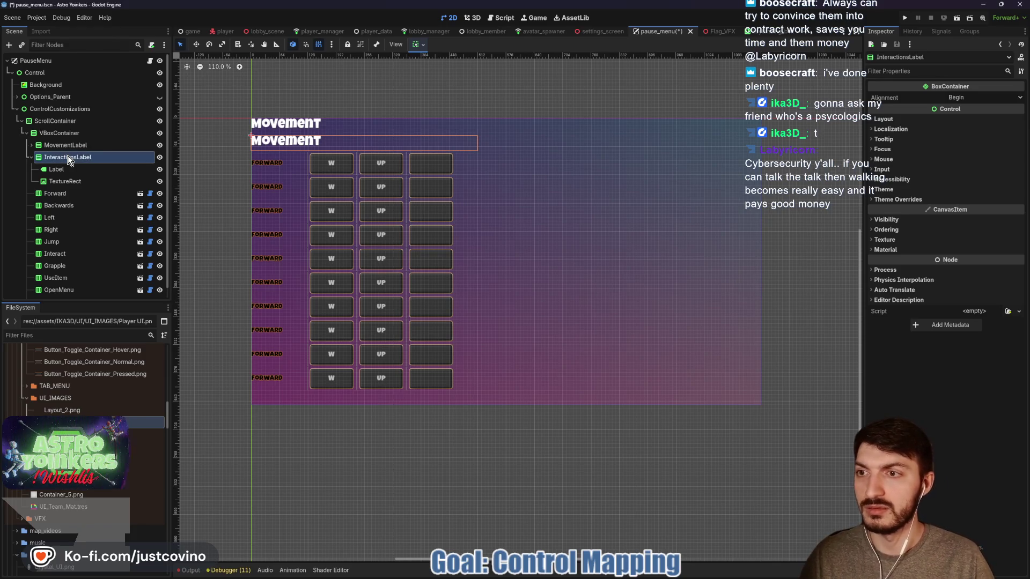
{"action": "left_click", "coordinate": [57, 169]}
{"action": "left_click", "coordinate": [923, 108]}
{"action": "key", "text": "ctrl+a"}
{"action": "type", "text": "In"}
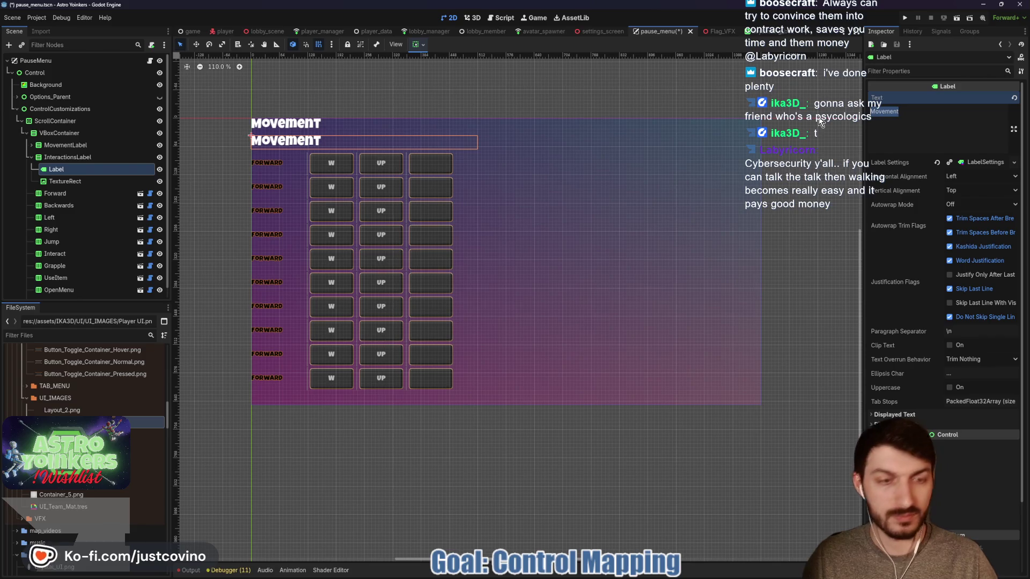
{"action": "type", "text": "teractions"}
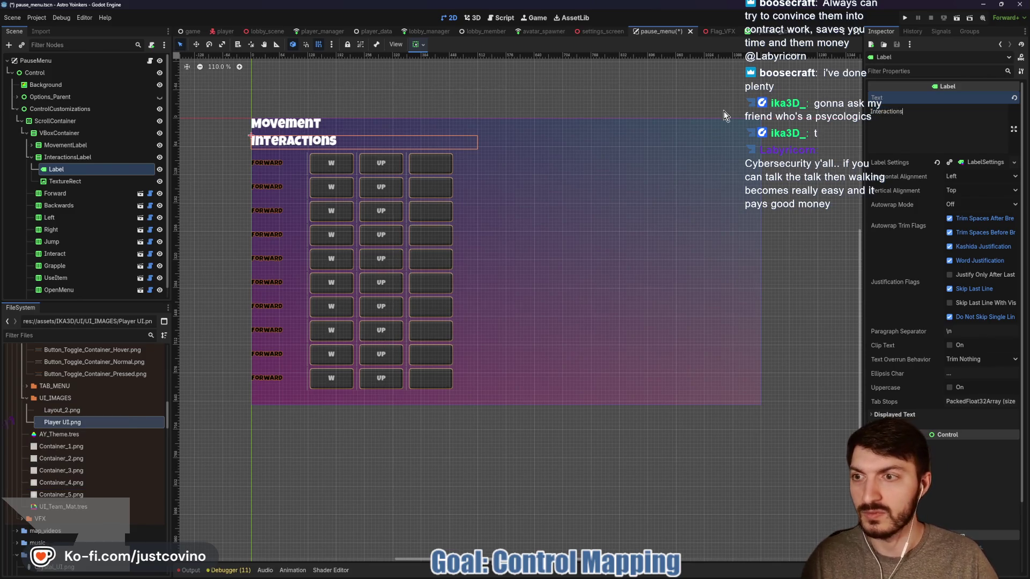
{"action": "left_click", "coordinate": [32, 157]}
{"action": "mouse_move", "coordinate": [55, 157]}
{"action": "left_mouse_down"}
{"action": "mouse_move", "coordinate": [20, 216]}
{"action": "mouse_move", "coordinate": [55, 211]}
{"action": "mouse_move", "coordinate": [59, 222]}
{"action": "left_mouse_up"}
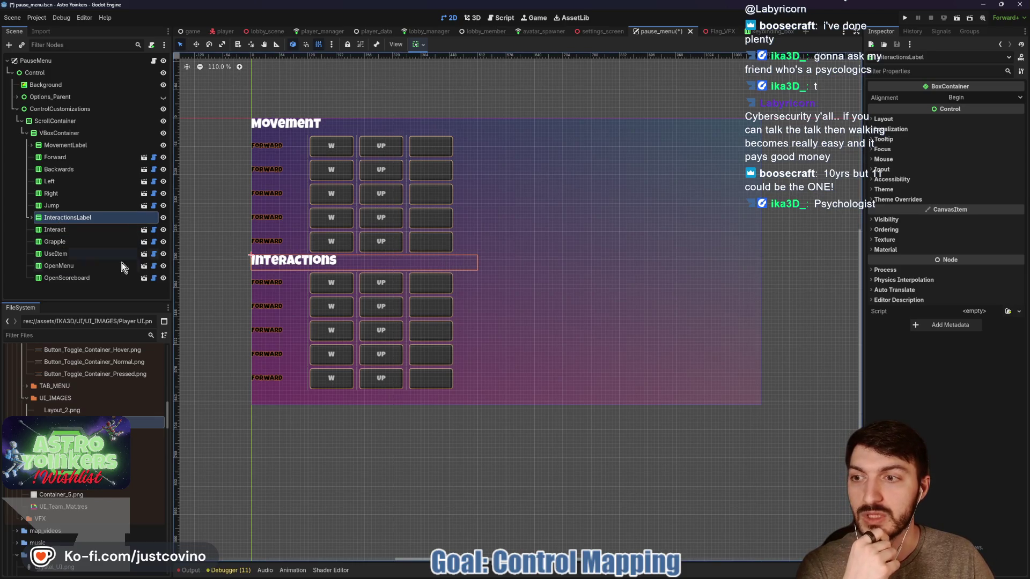
{"action": "left_click", "coordinate": [65, 134]}
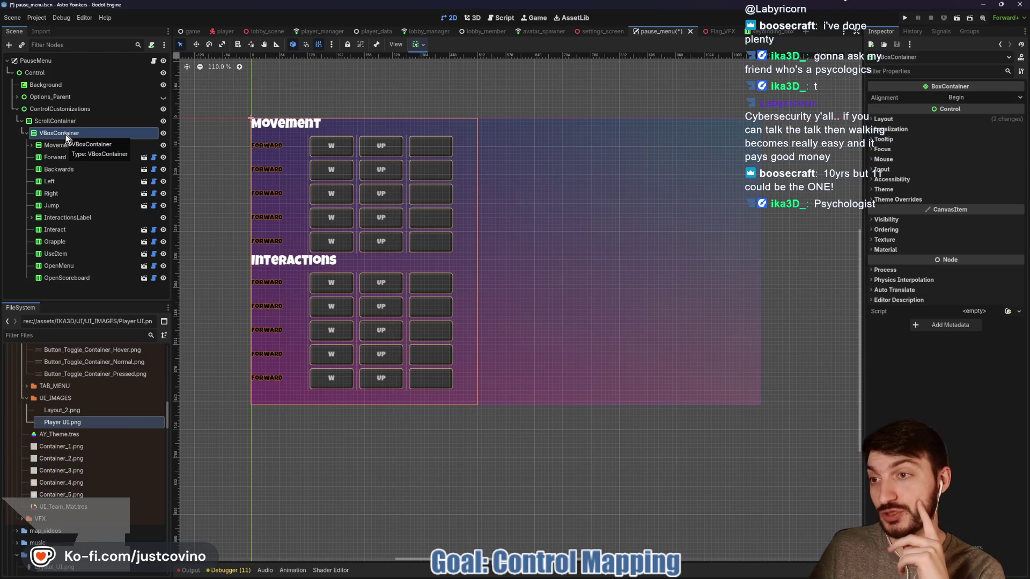
{"action": "left_click", "coordinate": [79, 217]}
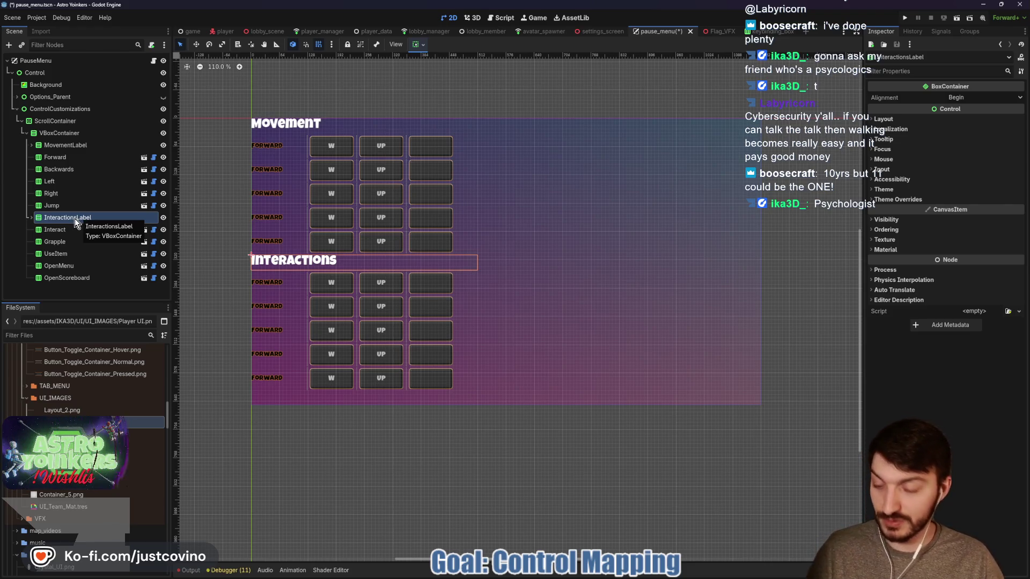
{"action": "left_click", "coordinate": [54, 133]}
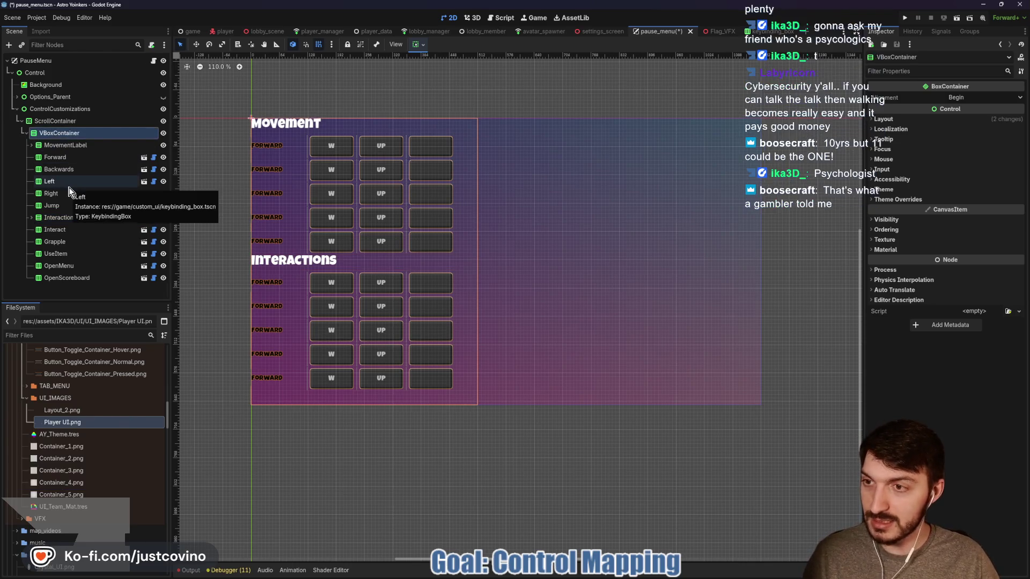
- Duplicate the Interactions header section and rename the copy Menus
{"action": "left_click", "coordinate": [67, 218]}
{"action": "key", "text": "ctrl+d"}
{"action": "scroll", "coordinate": [86, 287], "scroll_direction": "down", "scroll_amount": 1}
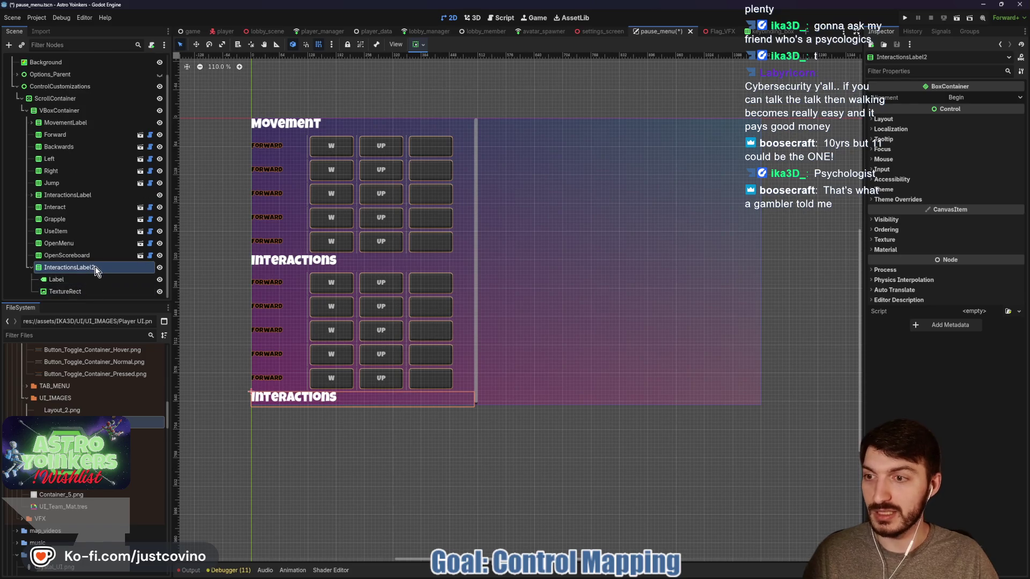
{"action": "double_click", "coordinate": [98, 268]}
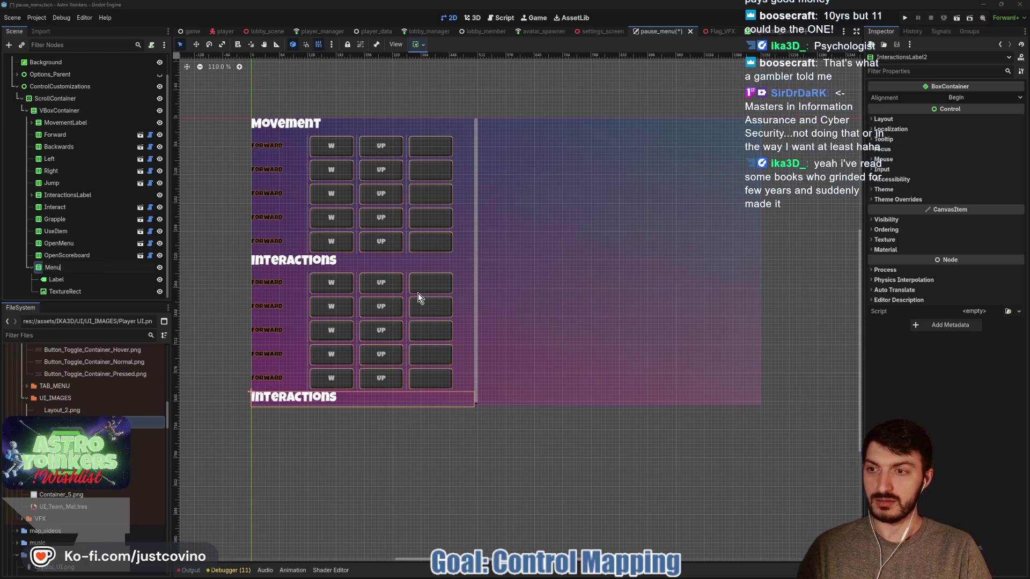
{"action": "key", "text": "Return"}
- Rename the third header node to MenusLabel
{"action": "left_click", "coordinate": [91, 280]}
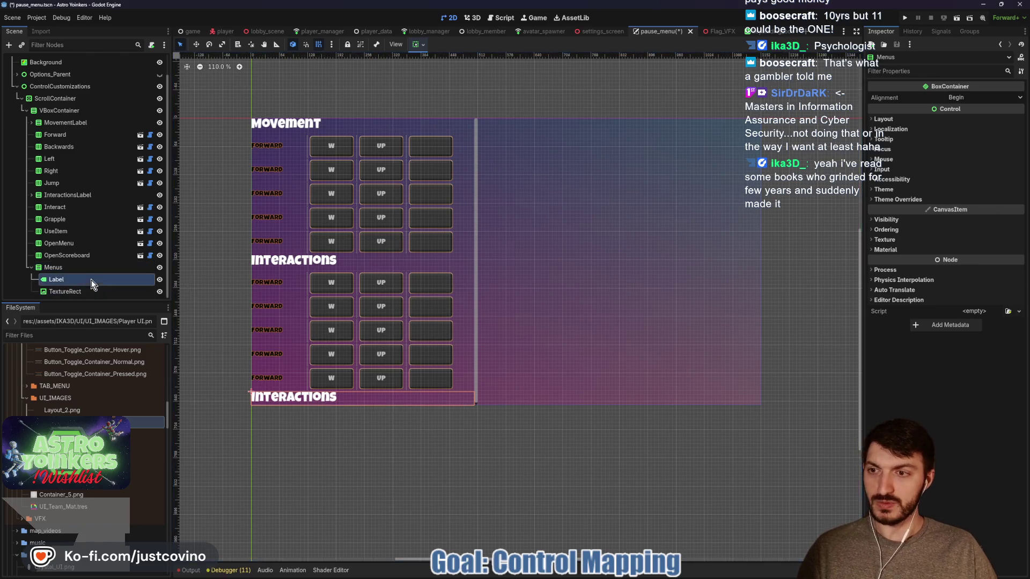
{"action": "left_click", "coordinate": [83, 268]}
{"action": "left_click", "coordinate": [79, 266]}
{"action": "type", "text": "el"}
{"action": "key", "text": "Return"}
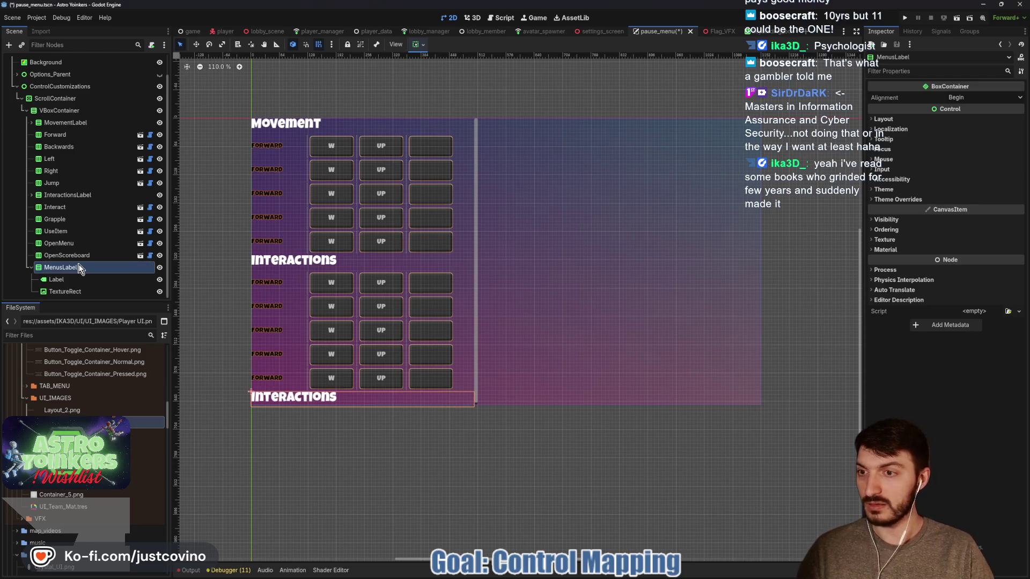
- Replace the header label's Interactions text with 'Menus'
{"action": "left_click", "coordinate": [59, 279]}
{"action": "left_click", "coordinate": [924, 108]}
{"action": "key", "text": "ctrl+a"}
{"action": "type", "text": "Me"}
{"action": "key", "text": "Return"}
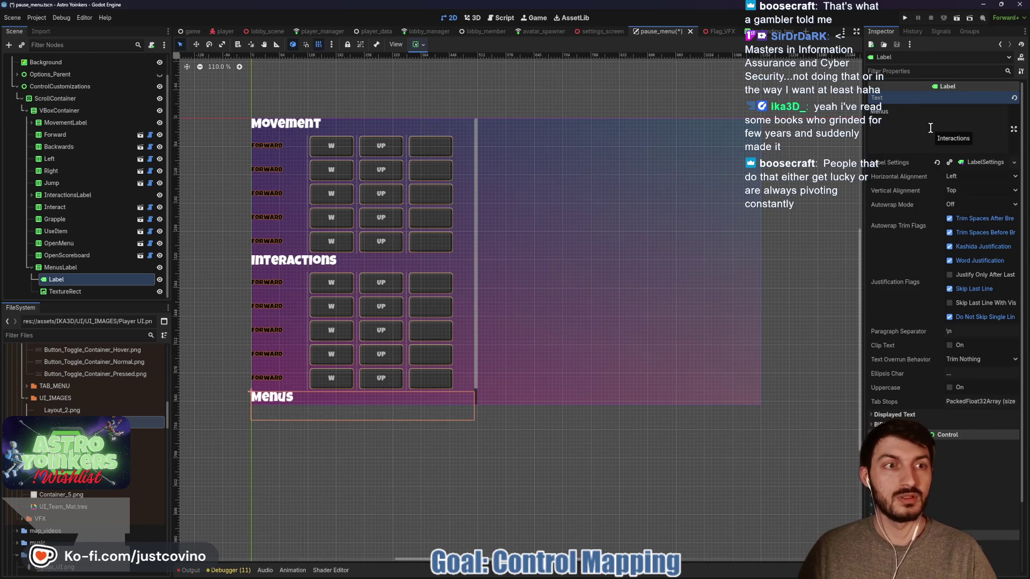
{"action": "key", "text": "BackSpace"}
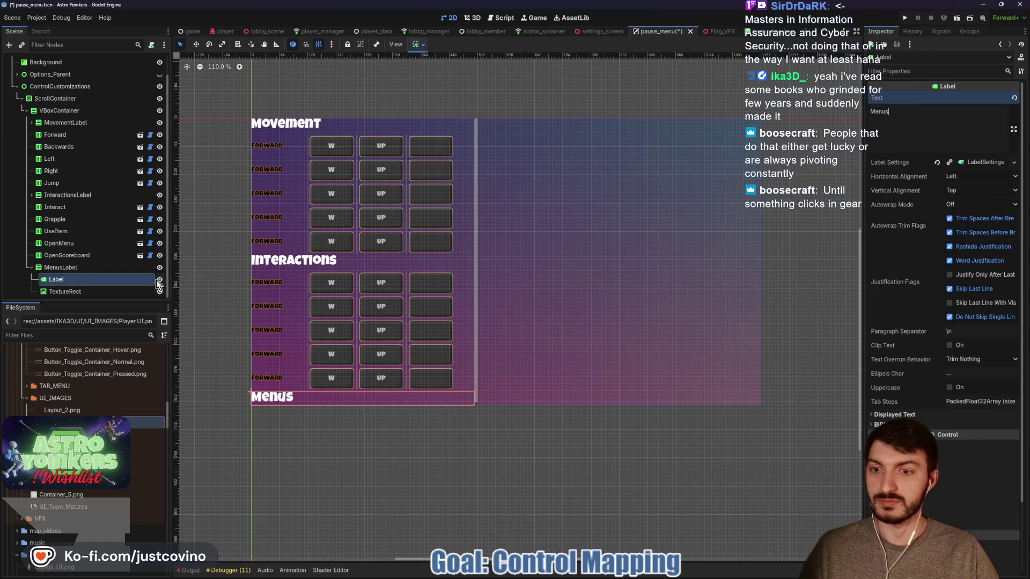
- Collapse MenusLabel and drag it above the OpenMenu row in the Scene tree
{"action": "left_click", "coordinate": [54, 268]}
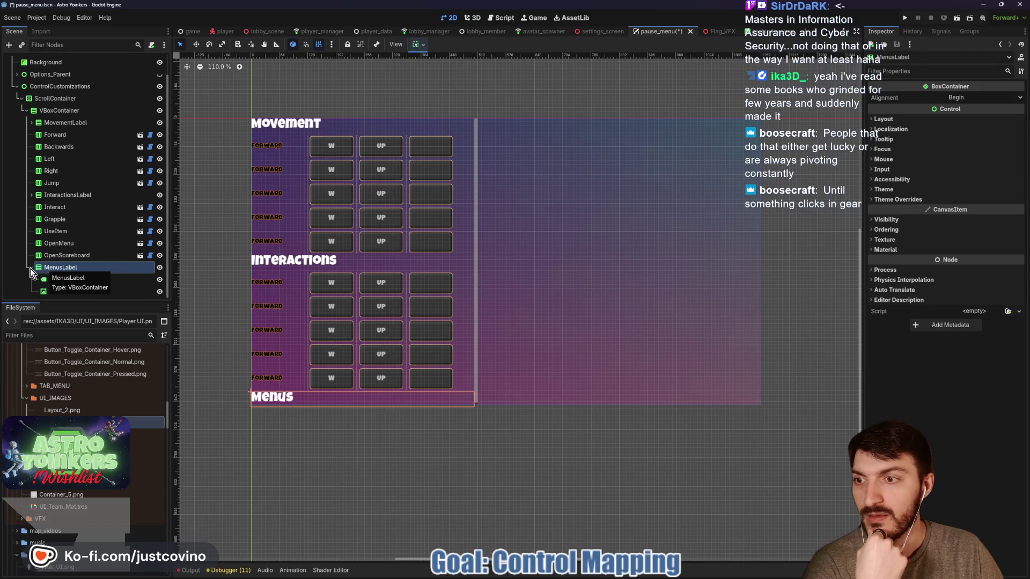
{"action": "left_click", "coordinate": [31, 267]}
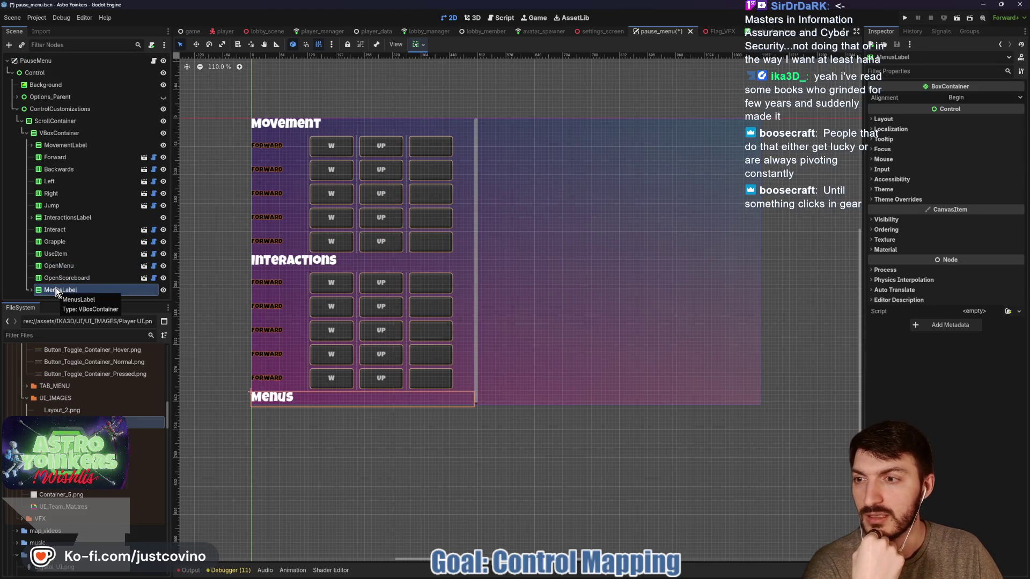
{"action": "left_click_drag", "start_coordinate": [55, 289], "coordinate": [39, 261]}
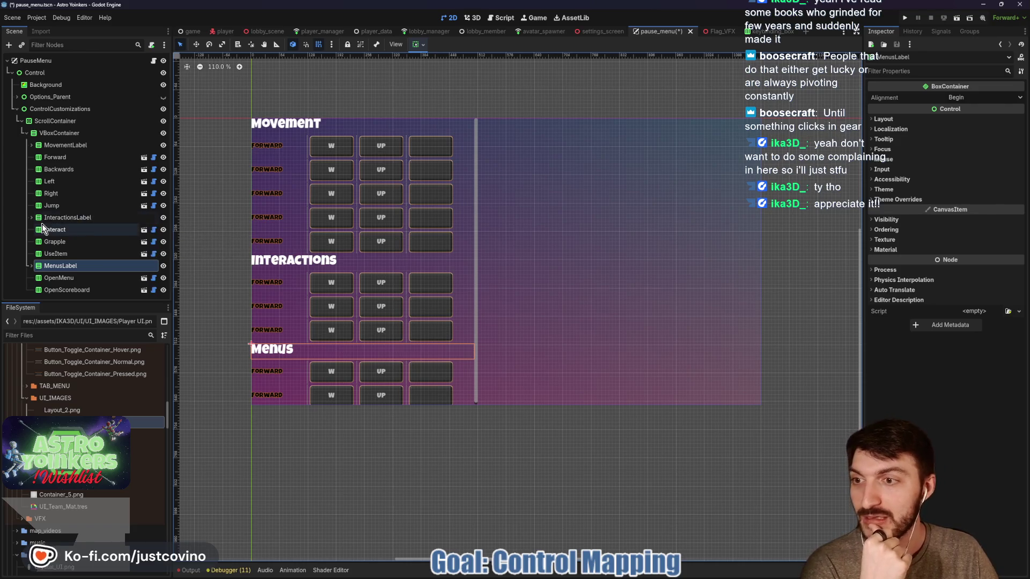
{"action": "left_click", "coordinate": [68, 219]}
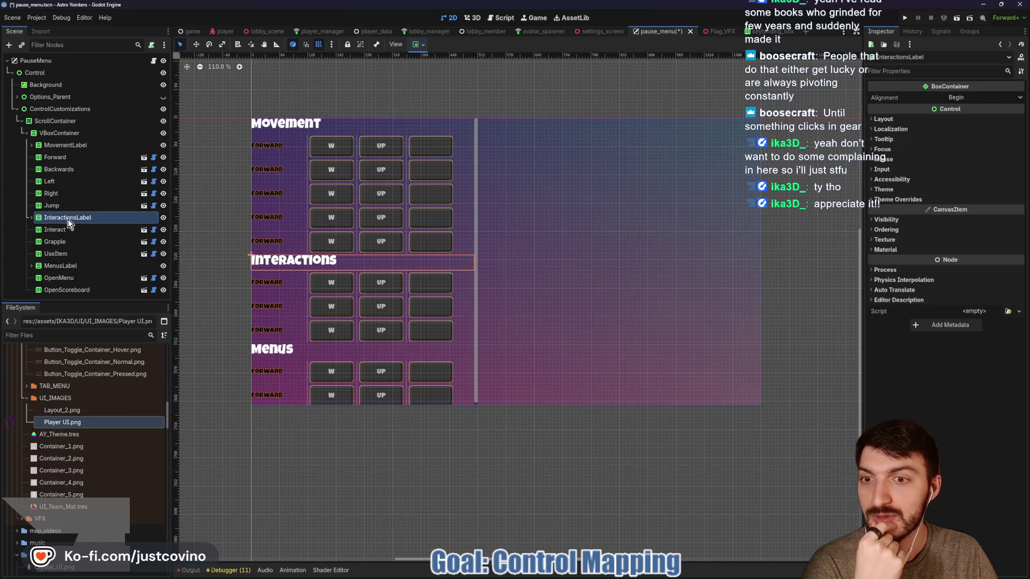
{"action": "left_click", "coordinate": [83, 242]}
{"action": "left_click", "coordinate": [84, 256]}
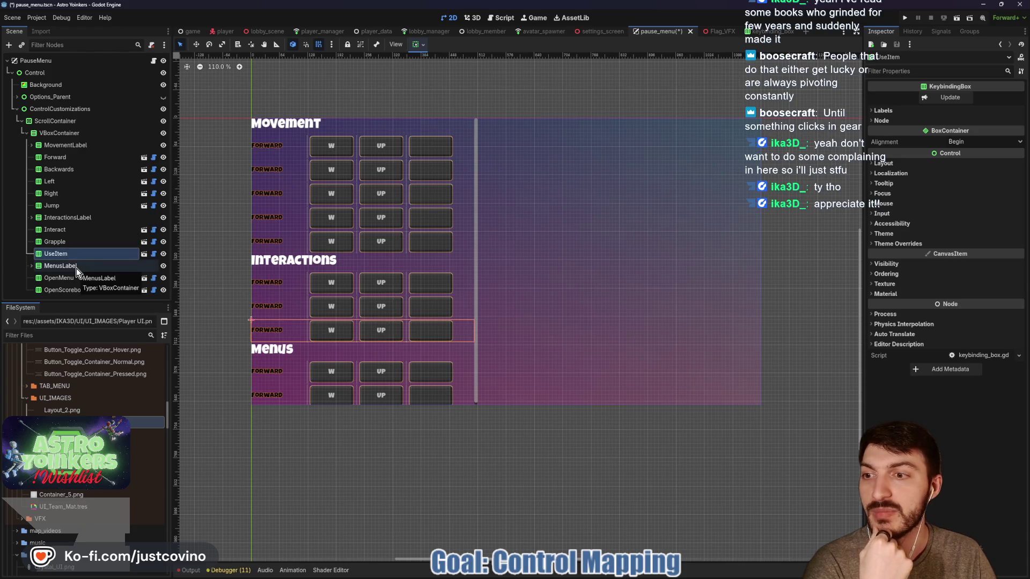
{"action": "left_click", "coordinate": [76, 278]}
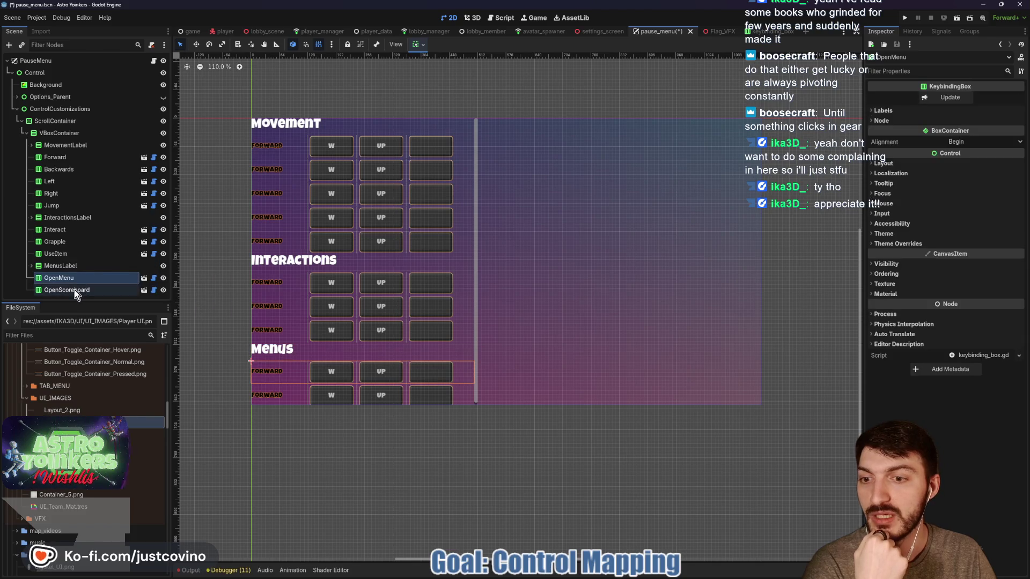
{"action": "left_click", "coordinate": [75, 290]}
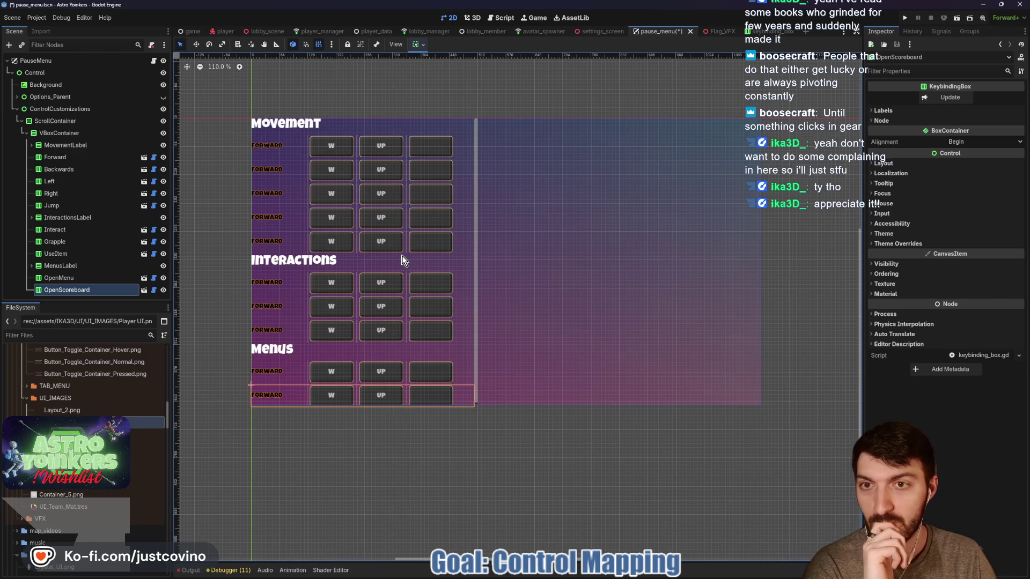
{"action": "key", "text": "alt+Tab"}
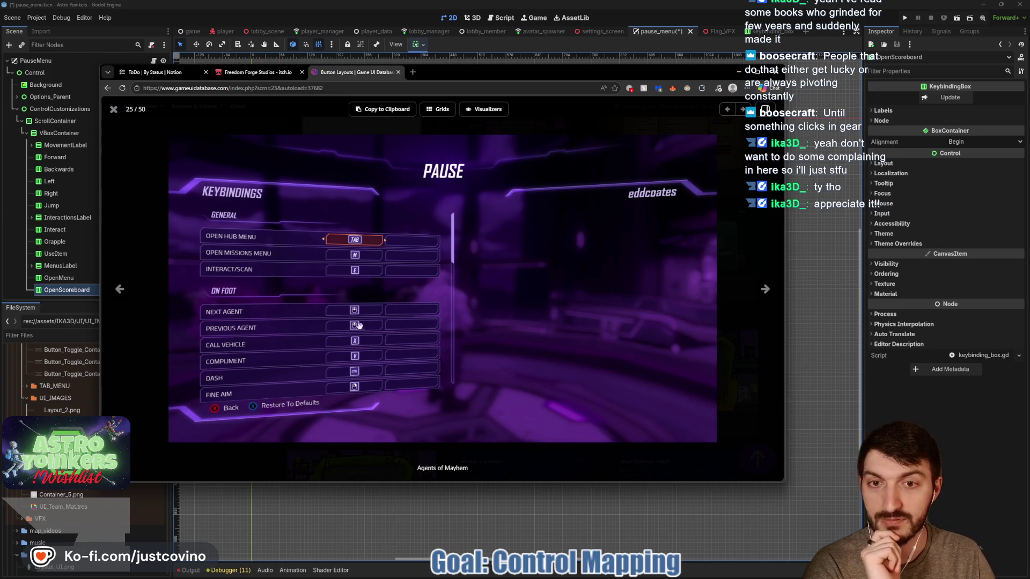
{"action": "left_click", "coordinate": [740, 71]}
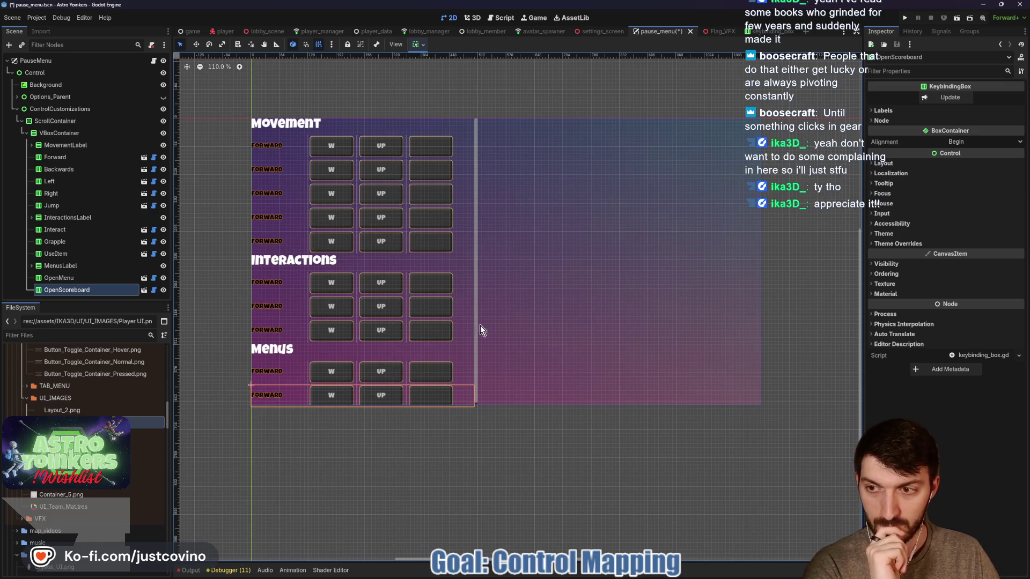
{"action": "key", "text": "alt+Tab"}
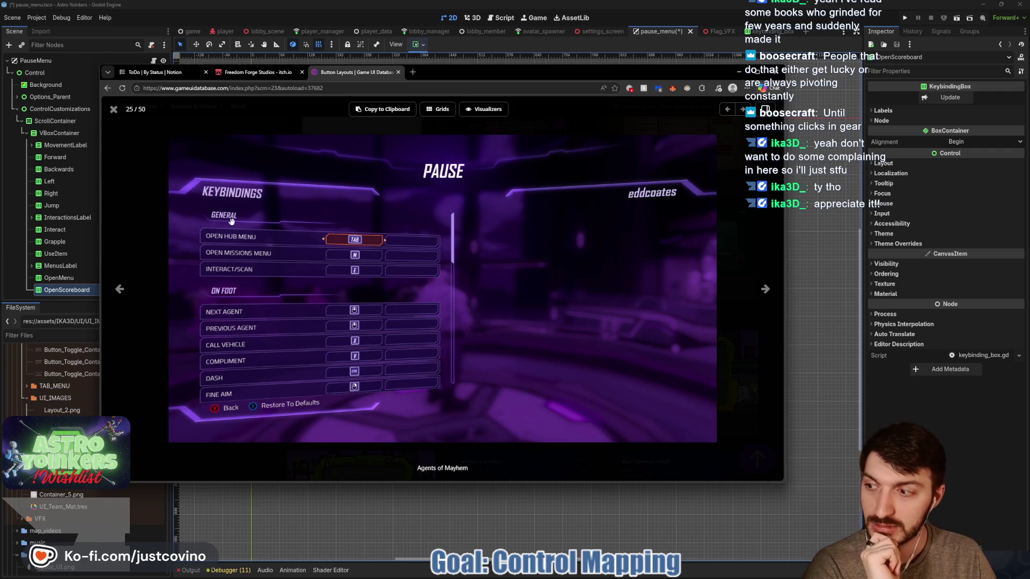
{"action": "left_click", "coordinate": [740, 74]}
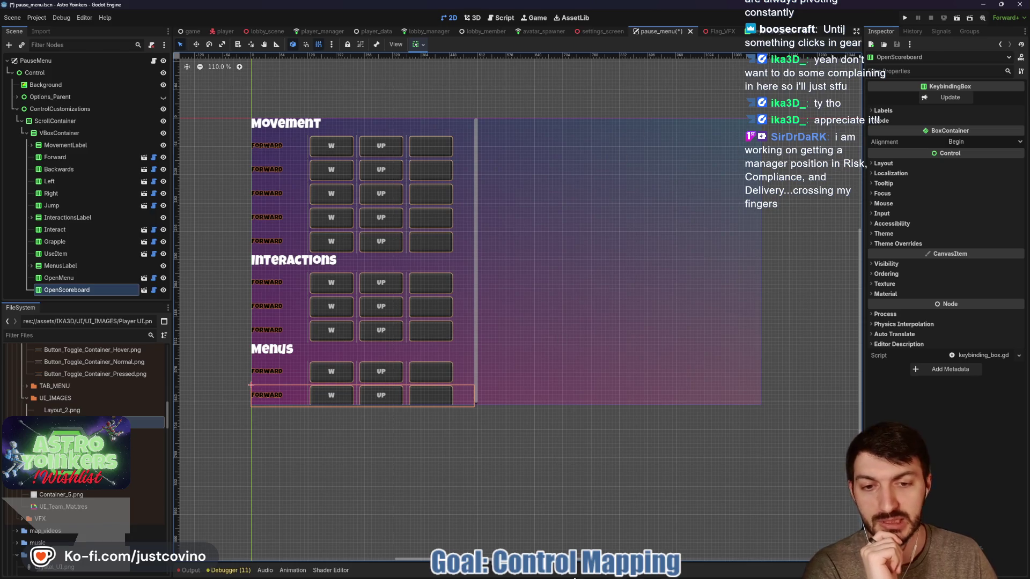
{"action": "mouse_move", "coordinate": [564, 575]}
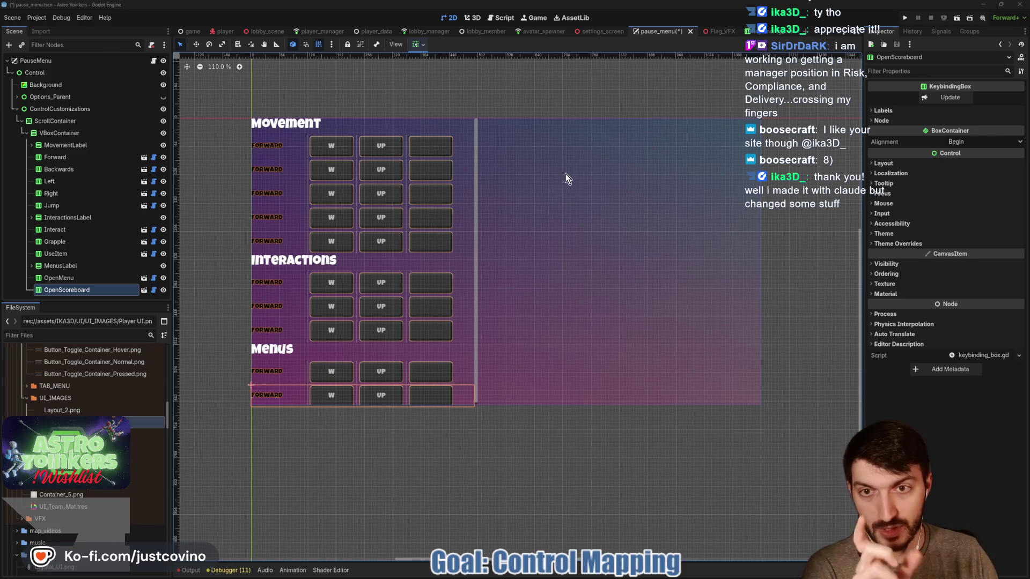
{"action": "left_click", "coordinate": [85, 132]}
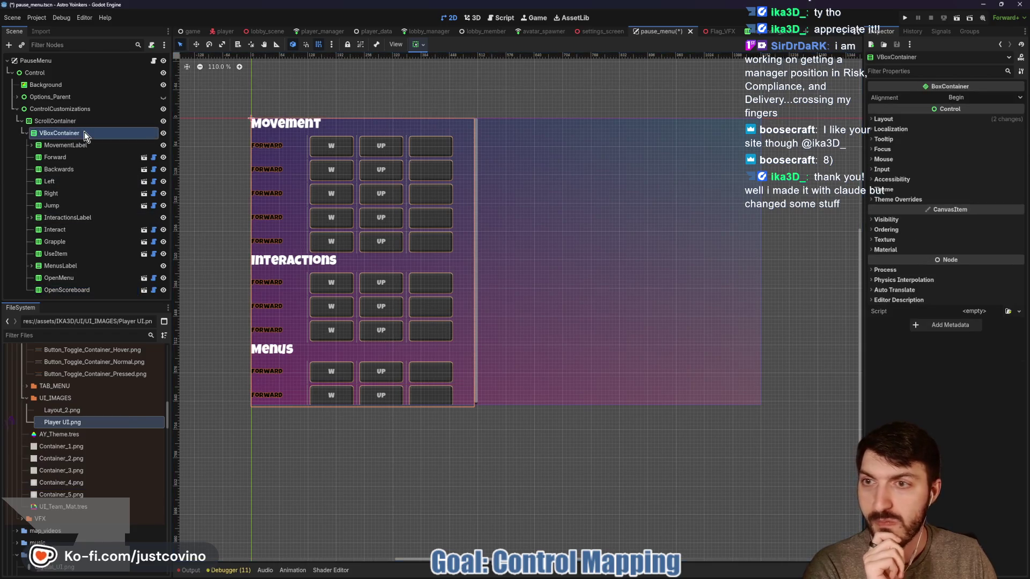
- Lower the scroll container's top edge and anchors so the keybinding list starts further down
{"action": "left_click", "coordinate": [57, 121]}
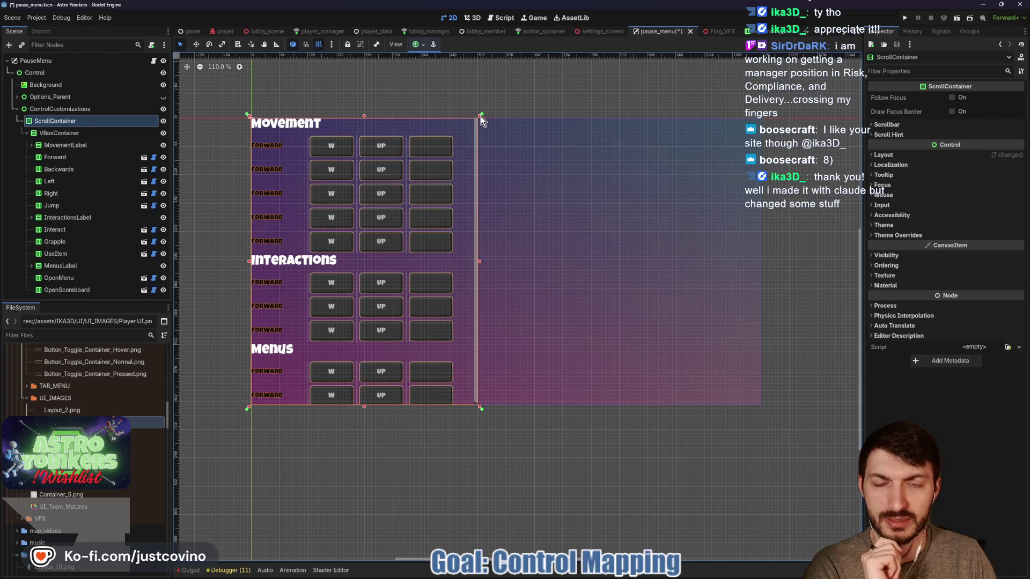
{"action": "left_click_drag", "start_coordinate": [479, 122], "coordinate": [481, 178]}
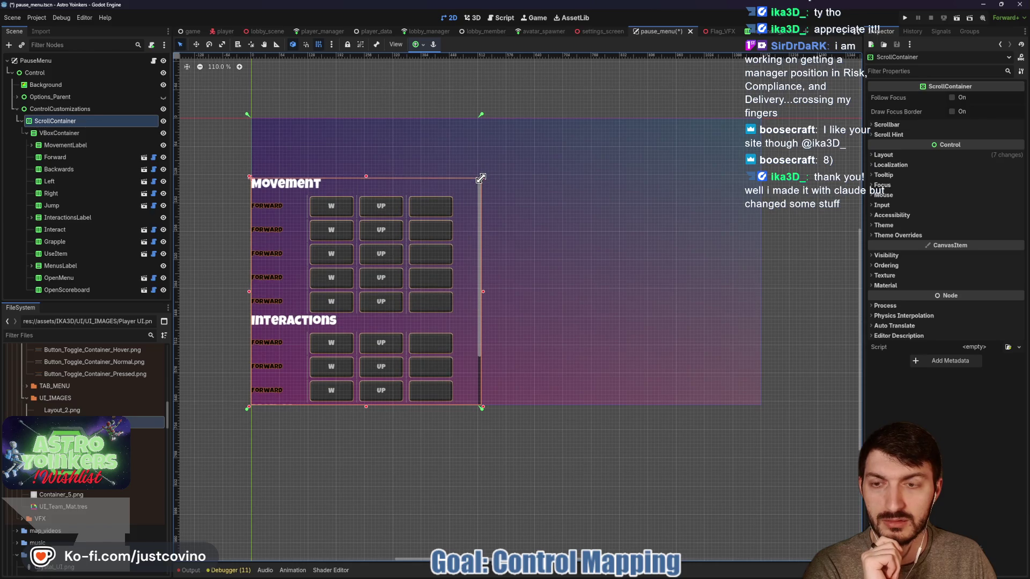
{"action": "left_click_drag", "start_coordinate": [479, 117], "coordinate": [481, 179]}
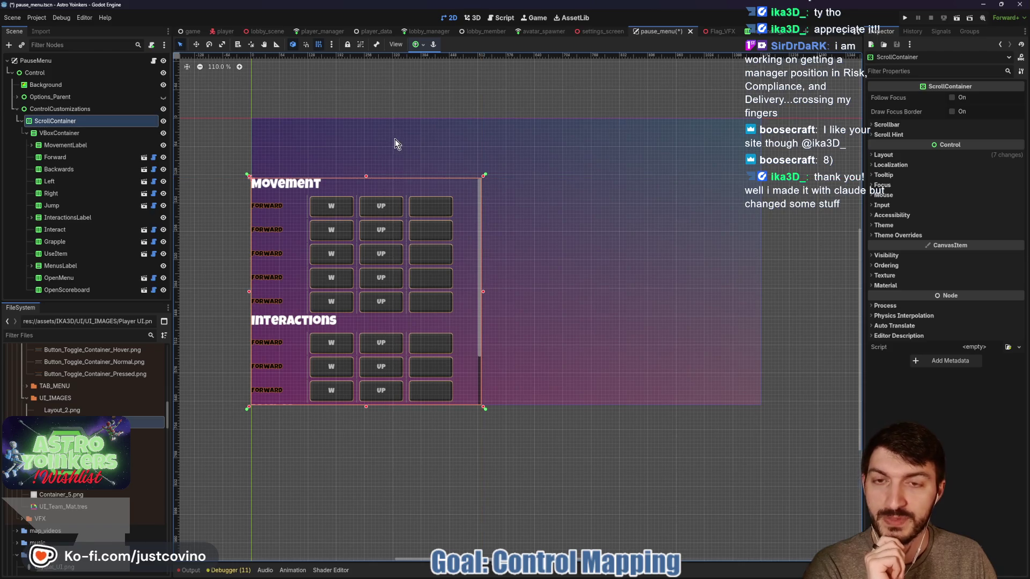
{"action": "left_click", "coordinate": [57, 109]}
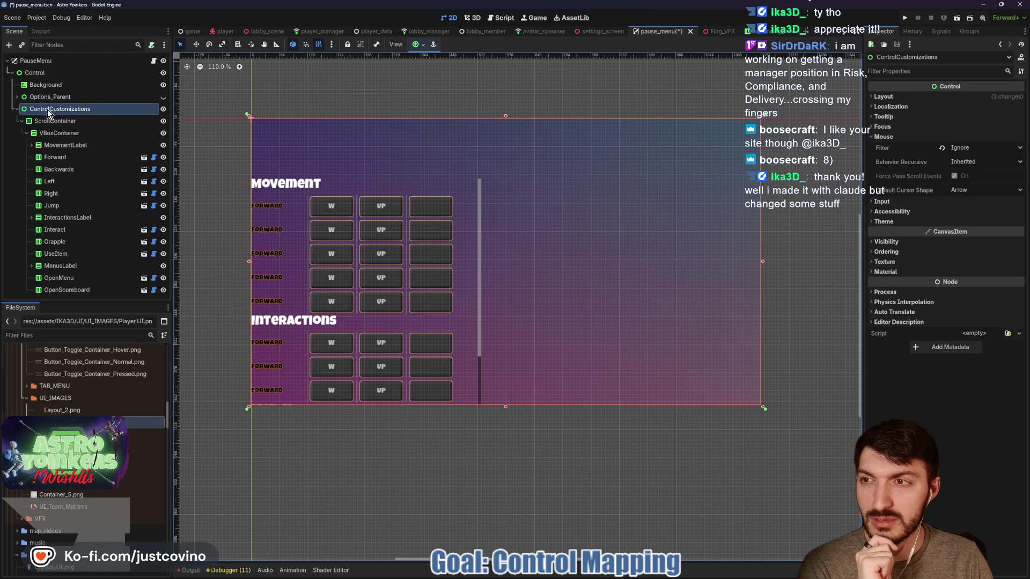
{"action": "left_click", "coordinate": [21, 121]}
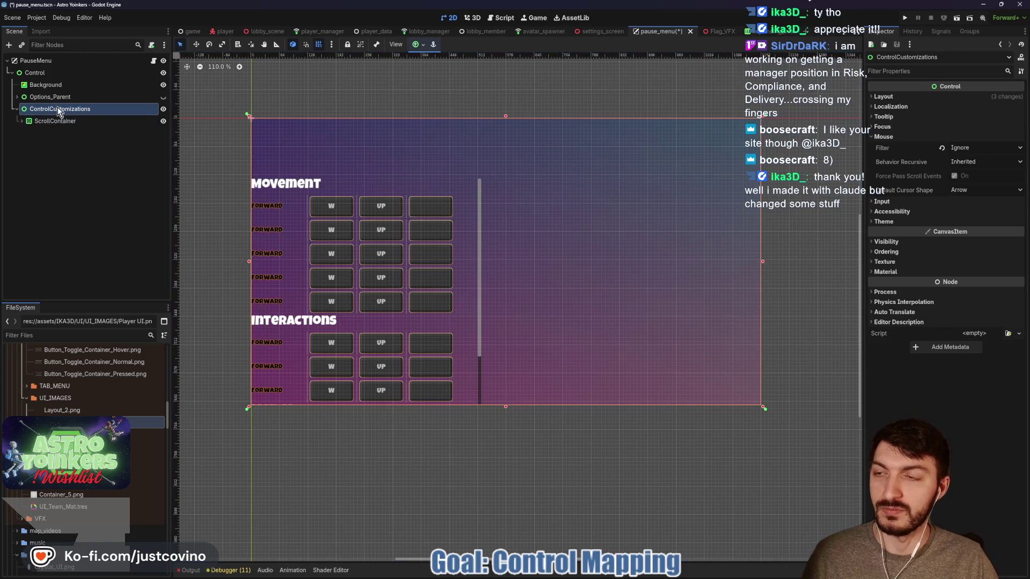
- Rename the ScrollContainer to KeybindingsScrollContainer
{"action": "left_click", "coordinate": [67, 123]}
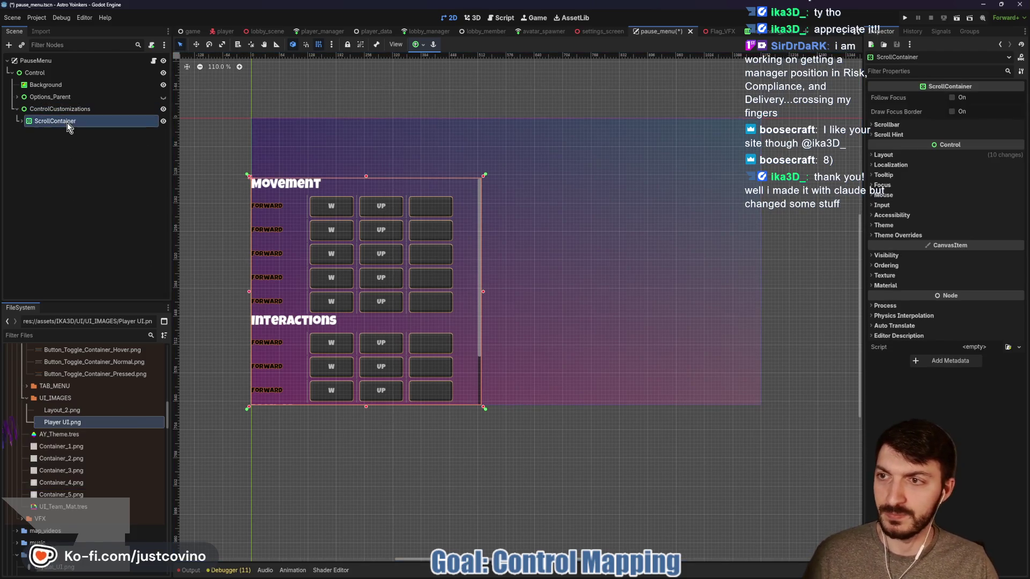
{"action": "double_click", "coordinate": [68, 124]}
{"action": "type", "text": "KeybindingScr"}
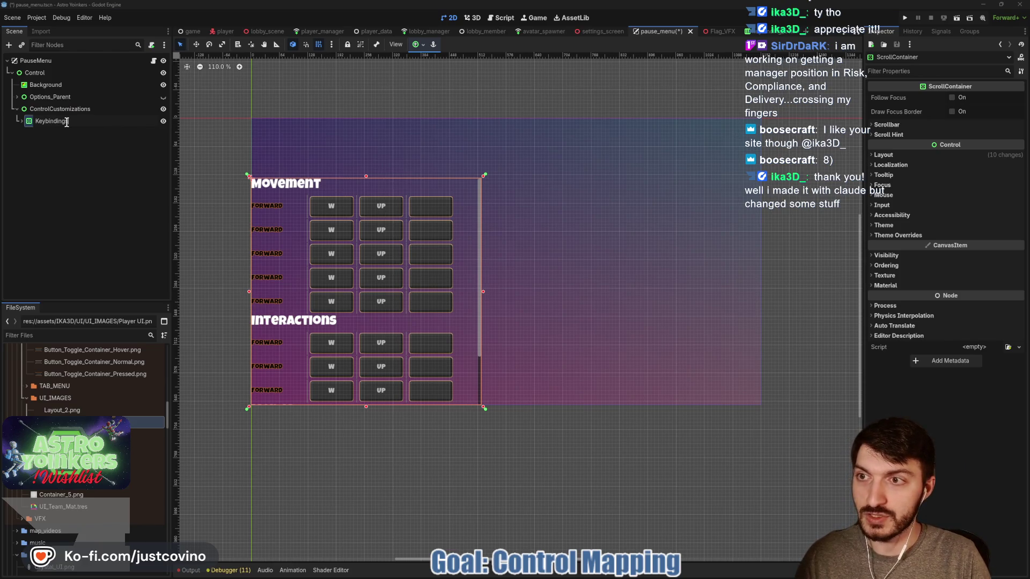
{"action": "type", "text": "ollContainer"}
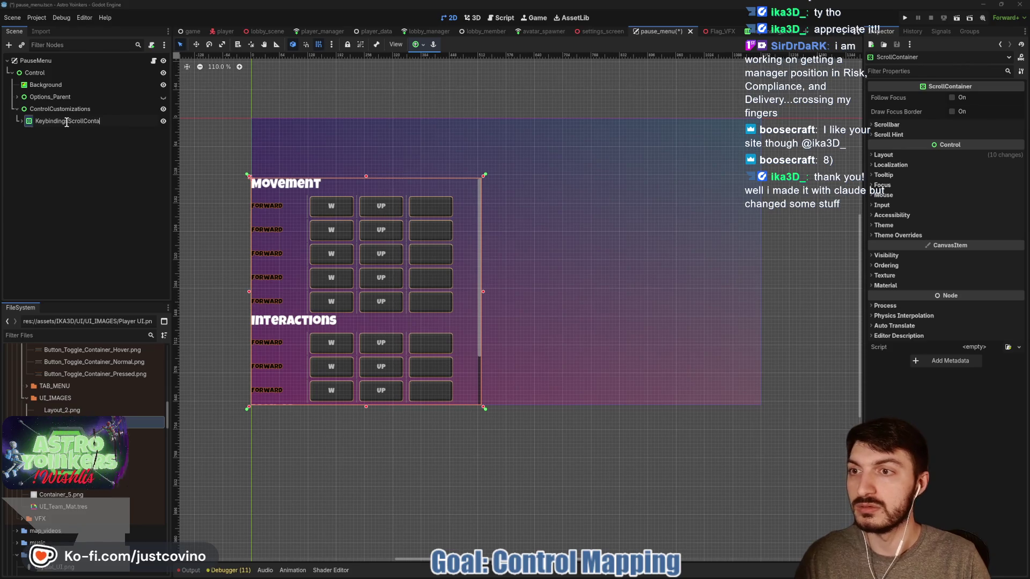
{"action": "key", "text": "Return"}
- Add a VBoxContainer as a child of ControlCustomizations
{"action": "left_click", "coordinate": [54, 108]}
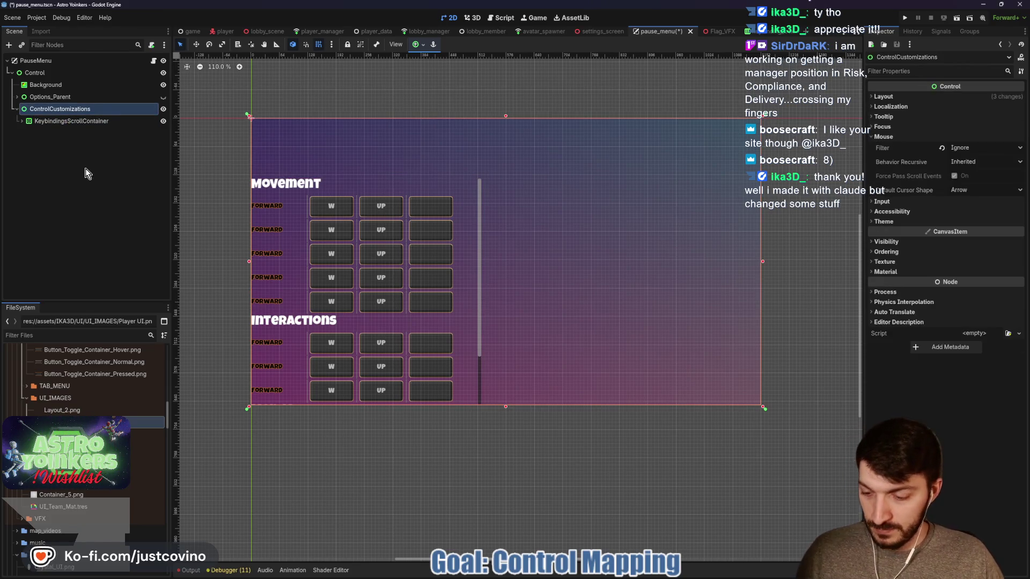
{"action": "key", "text": "ctrl+shift+a"}
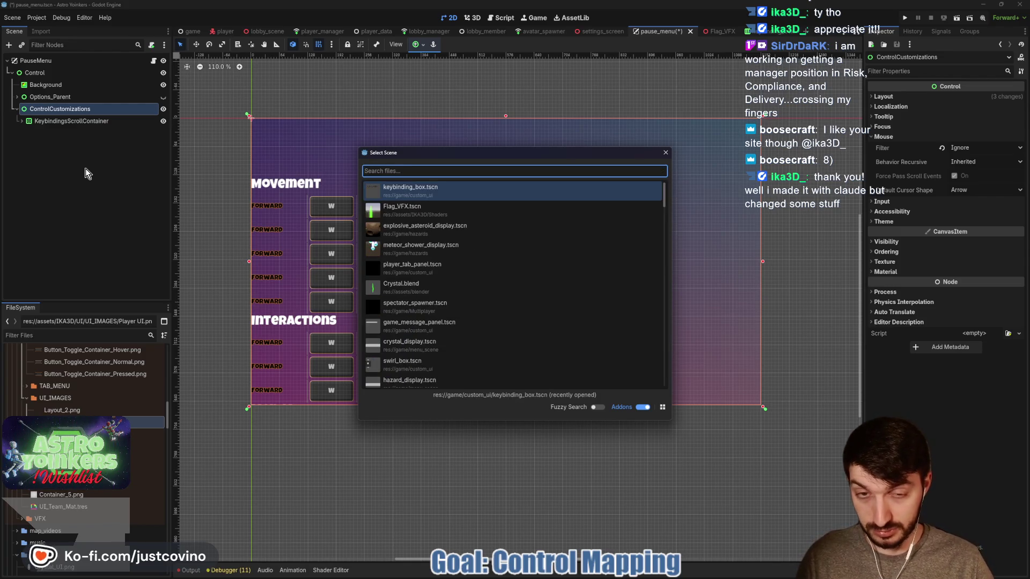
{"action": "left_click", "coordinate": [665, 153]}
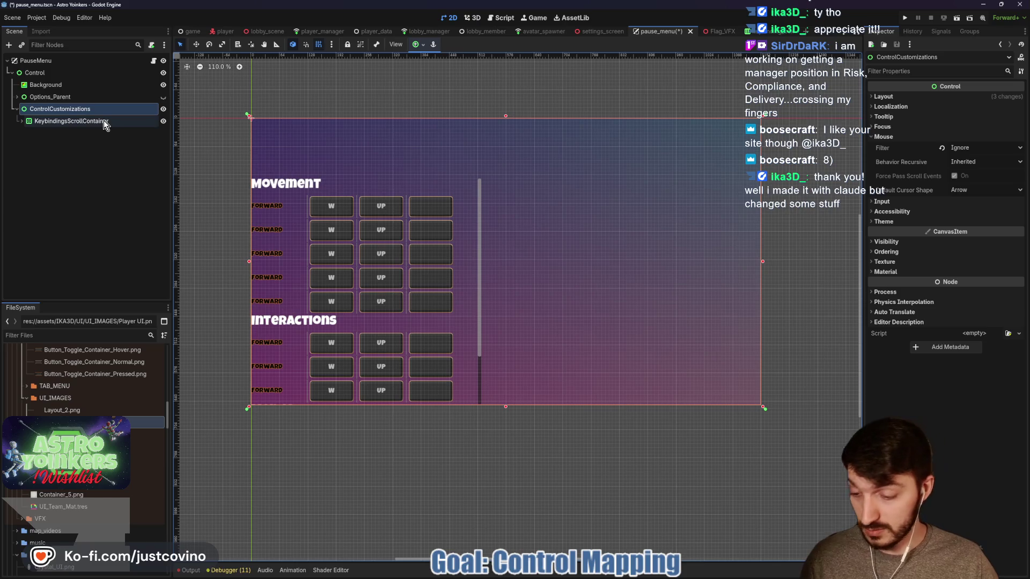
{"action": "key", "text": "ctrl+a"}
{"action": "type", "text": "vbo"}
{"action": "key", "text": "Return"}
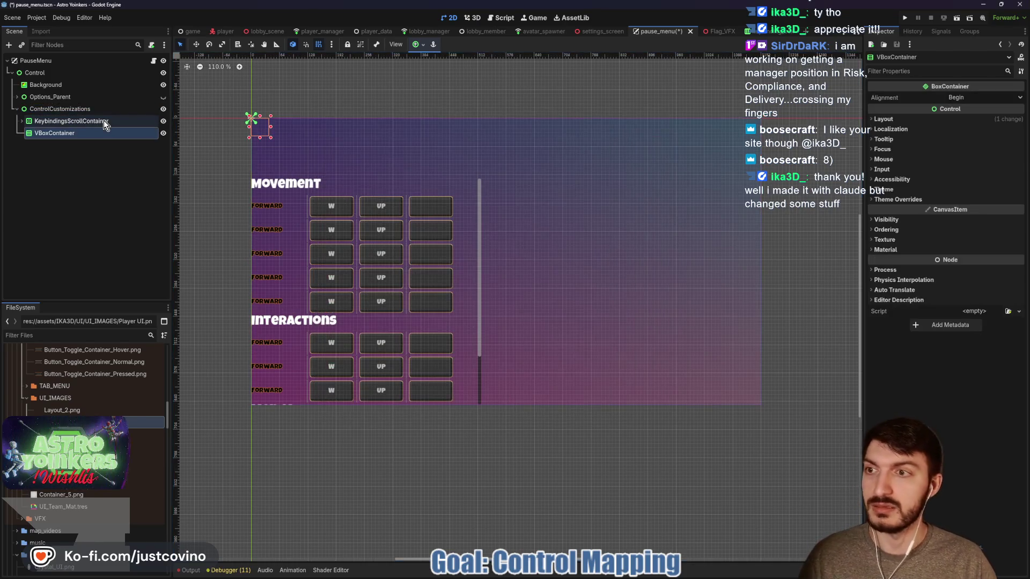
- Anchor the VBoxContainer Top Wide, drag its bottom edge down, and save the scene
{"action": "left_click", "coordinate": [417, 45]}
{"action": "left_click", "coordinate": [465, 75]}
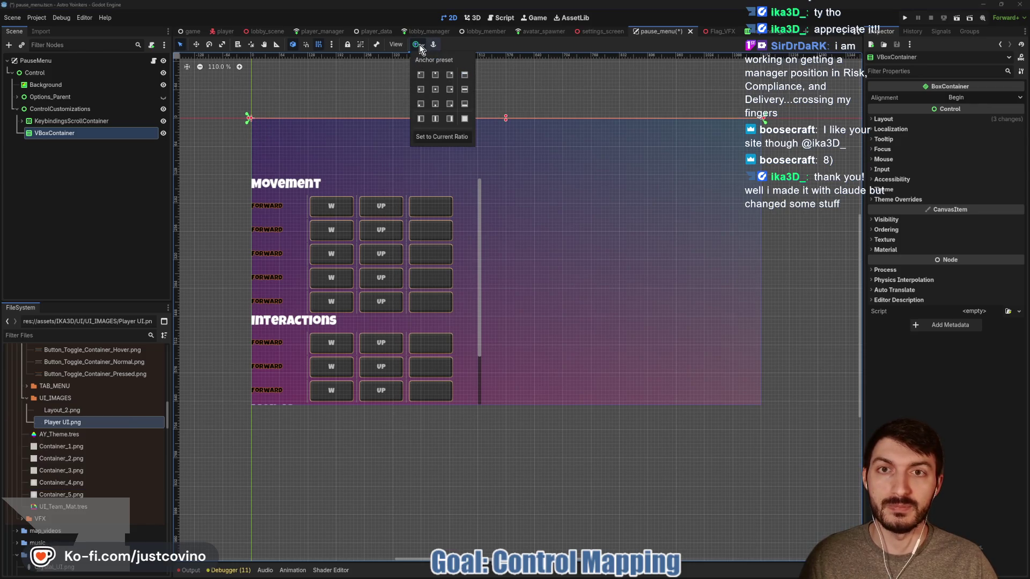
{"action": "left_click", "coordinate": [510, 131]}
{"action": "left_click_drag", "start_coordinate": [506, 129], "coordinate": [512, 156]}
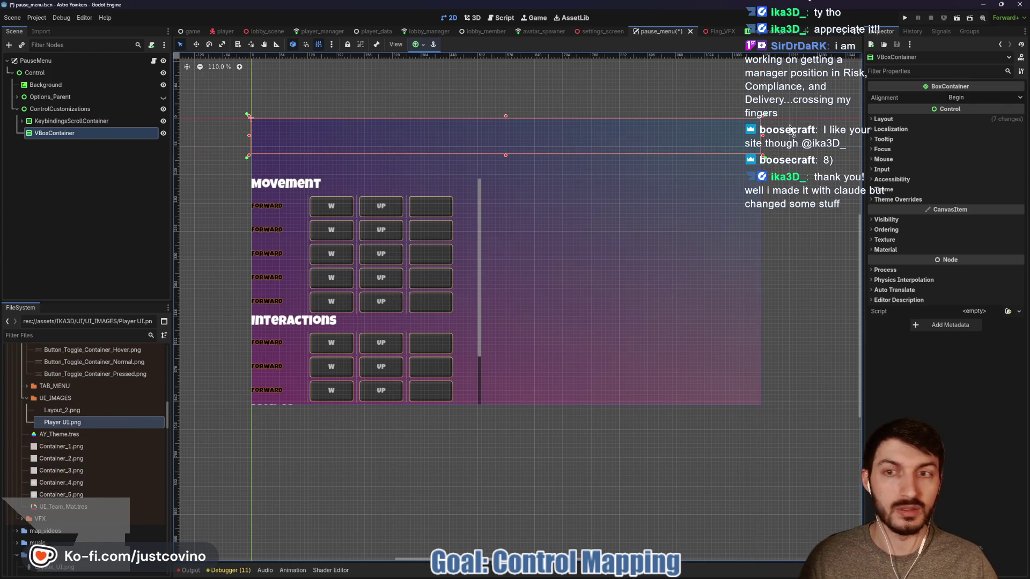
{"action": "key", "text": "ctrl+s"}
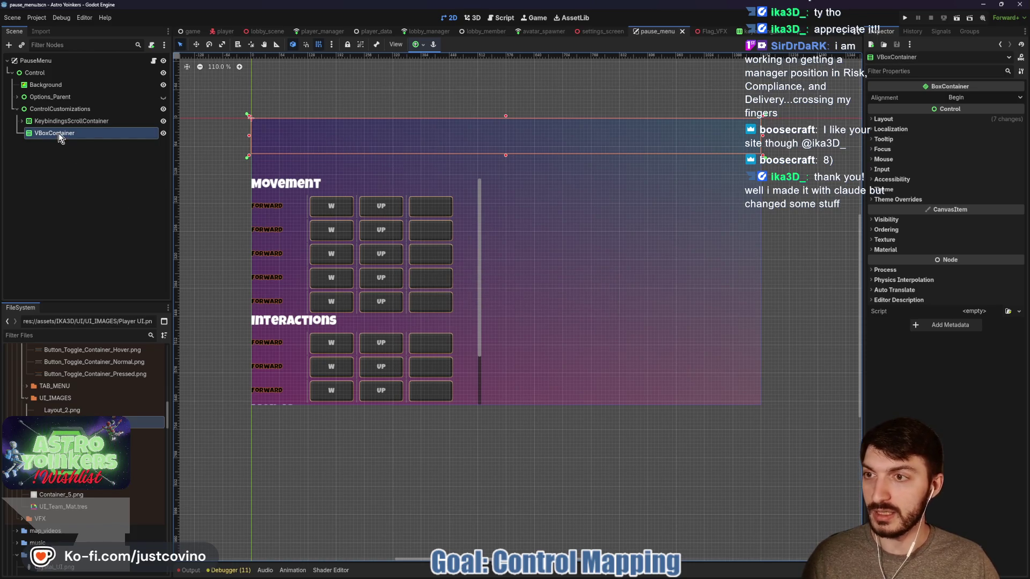
{"action": "key", "text": "ctrl+a"}
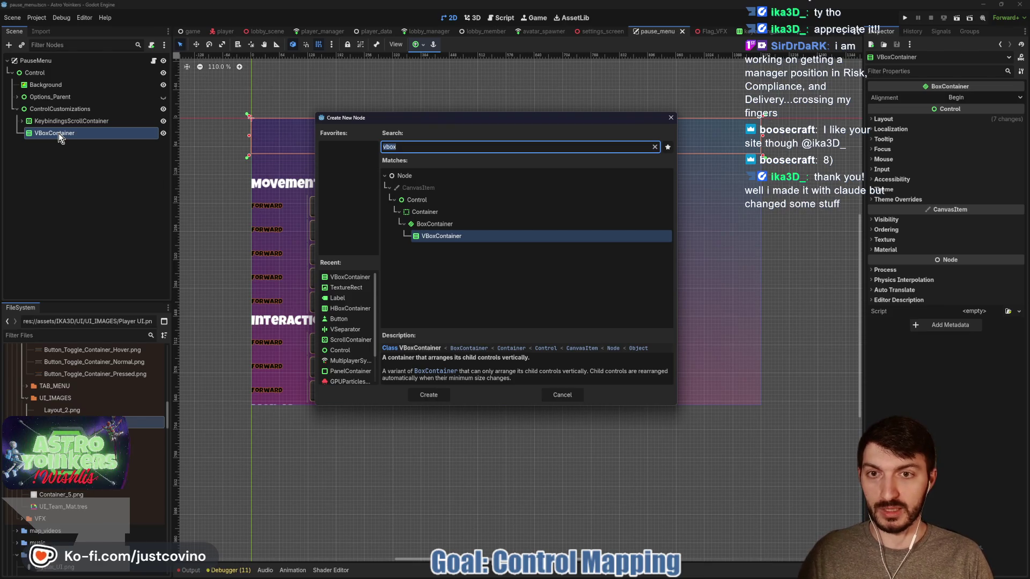
- Add a Label and a TextureRect inside the new container
{"action": "type", "text": "label"}
{"action": "key", "text": "Return"}
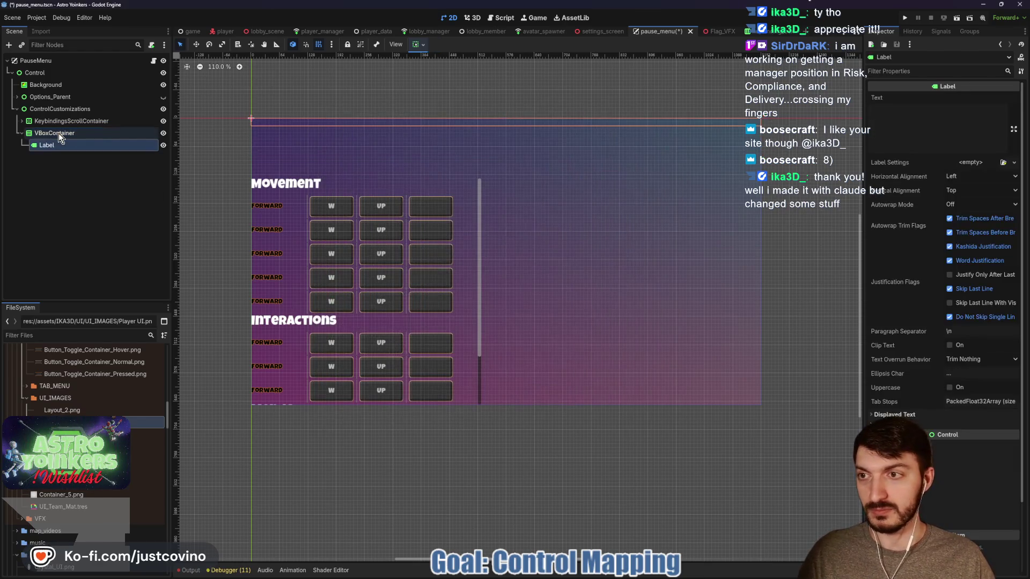
{"action": "key", "text": "ctrl+a"}
{"action": "type", "text": "texture"}
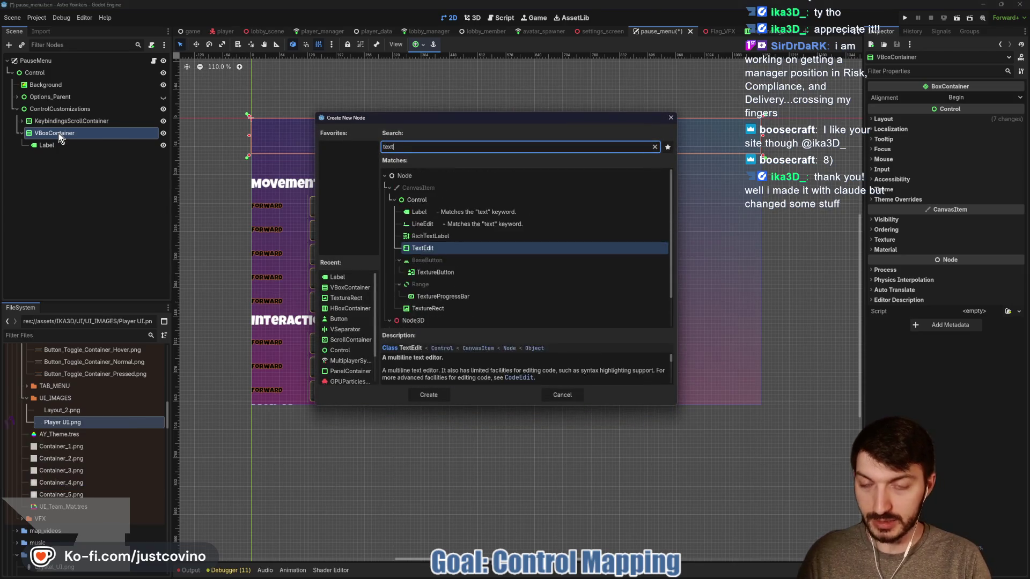
{"action": "key", "text": "Return"}
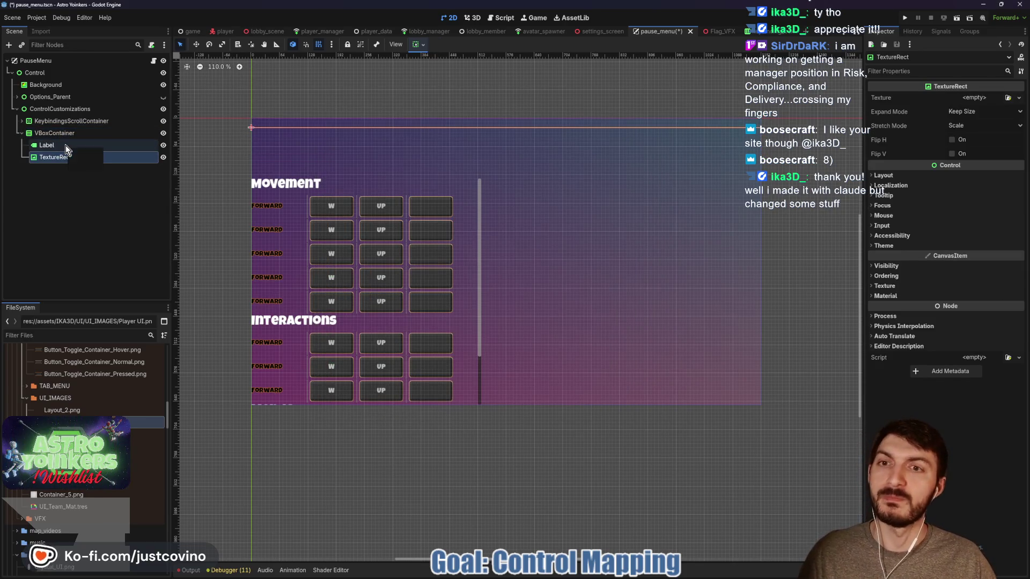
- Rename the Label to KeybindingsLabel
{"action": "left_click", "coordinate": [67, 149]}
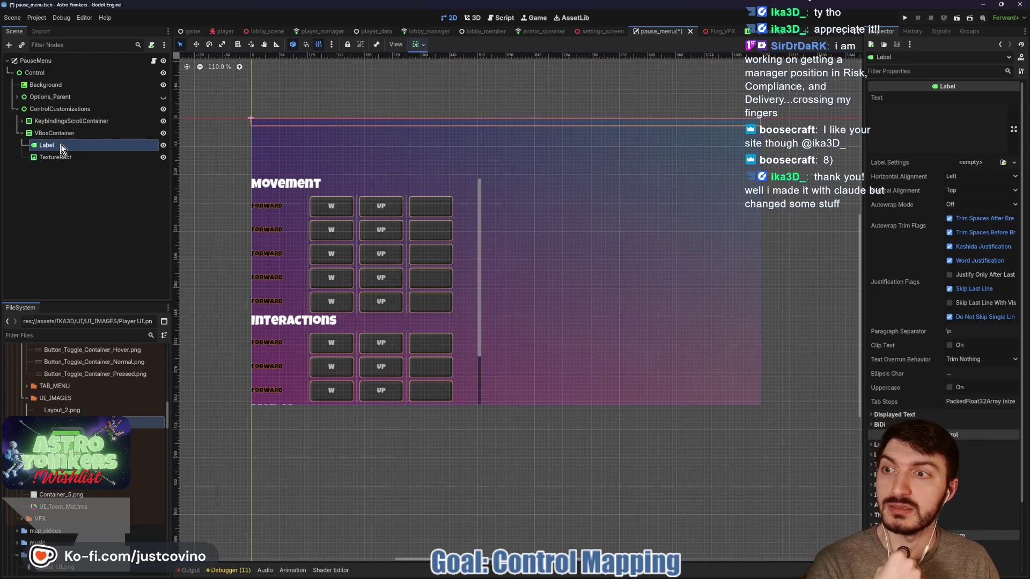
{"action": "double_click", "coordinate": [60, 145]}
{"action": "type", "text": "eybindingsLabe"}
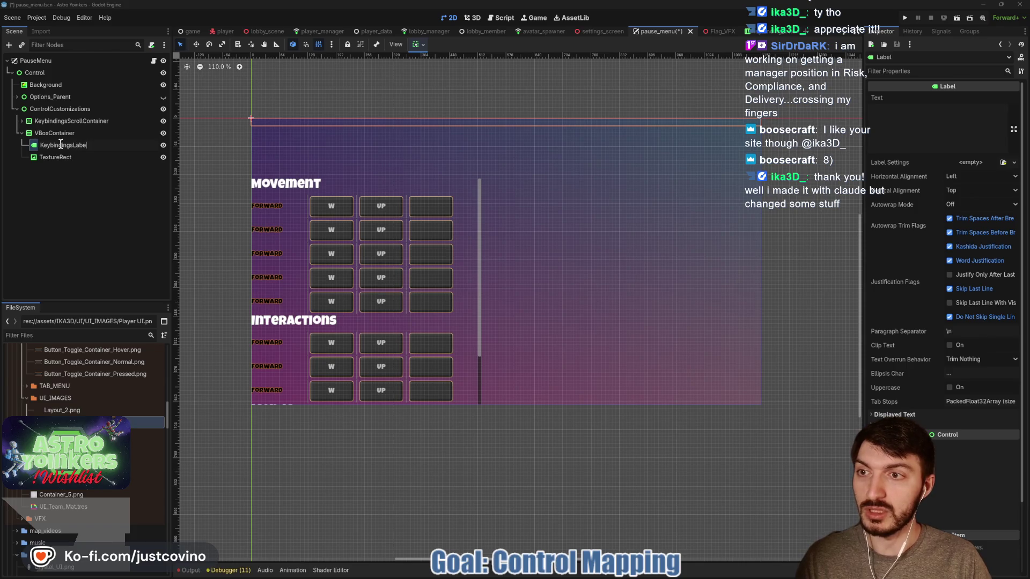
{"action": "type", "text": "l"}
{"action": "key", "text": "Return"}
- Set the label text to Keybindings and center it horizontally and vertically
{"action": "left_click", "coordinate": [903, 131]}
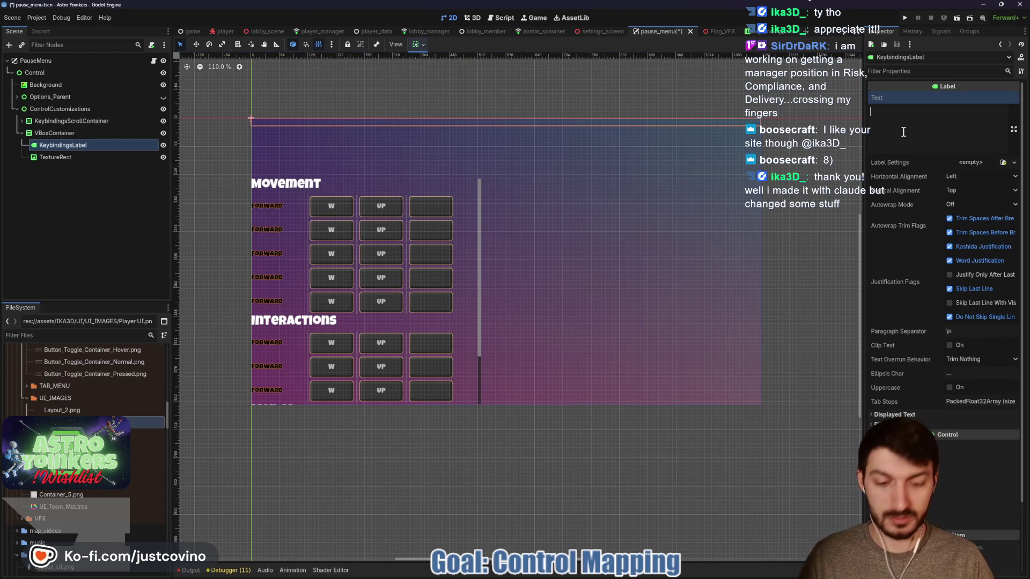
{"action": "type", "text": "Keybindings"}
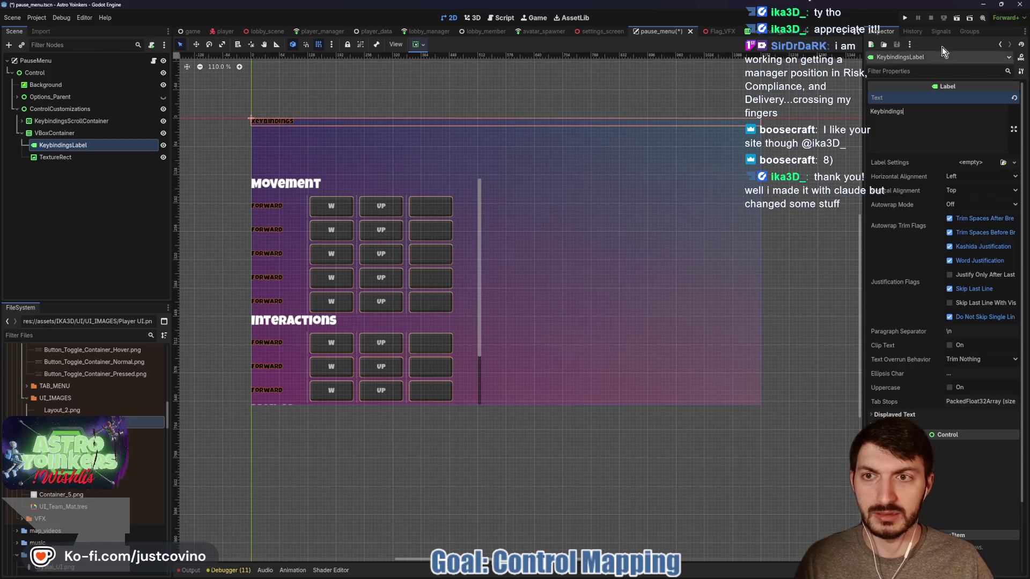
{"action": "left_click", "coordinate": [964, 177]}
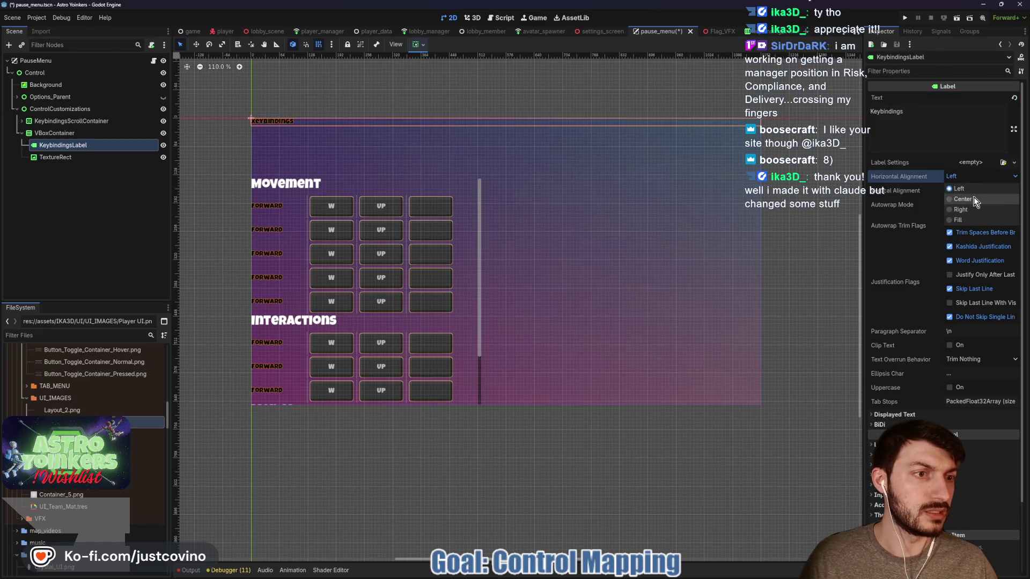
{"action": "left_click", "coordinate": [974, 197]}
{"action": "left_click", "coordinate": [962, 189]}
{"action": "left_click", "coordinate": [1003, 213]}
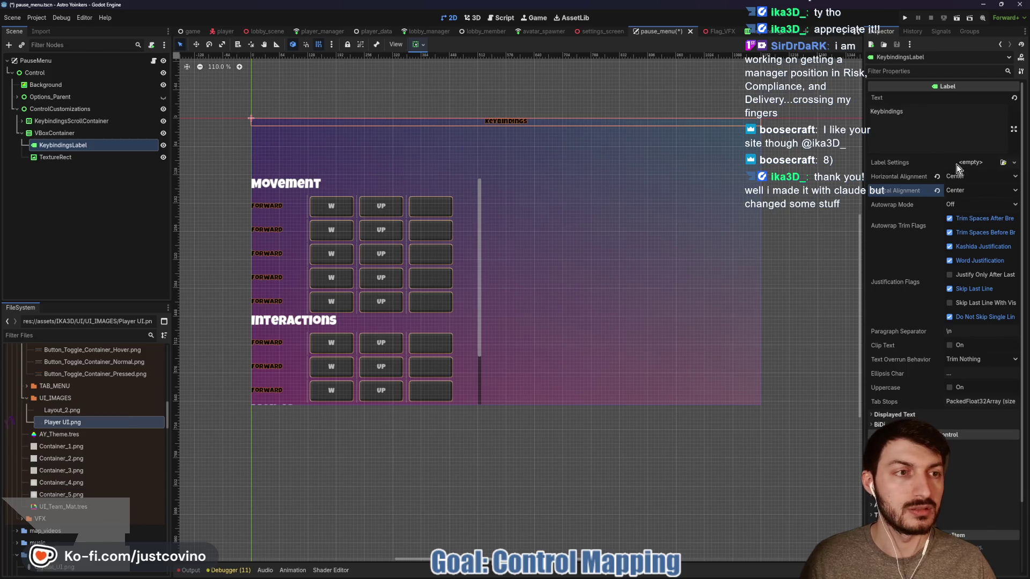
- Give KeybindingsLabel new LabelSettings with a 46 px font size
{"action": "left_click", "coordinate": [63, 157]}
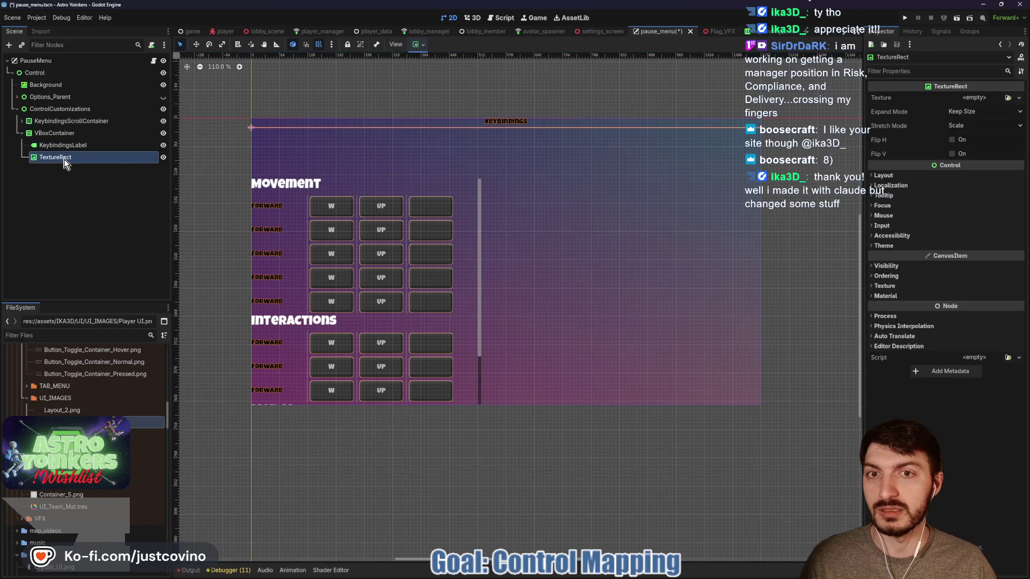
{"action": "left_click", "coordinate": [66, 145]}
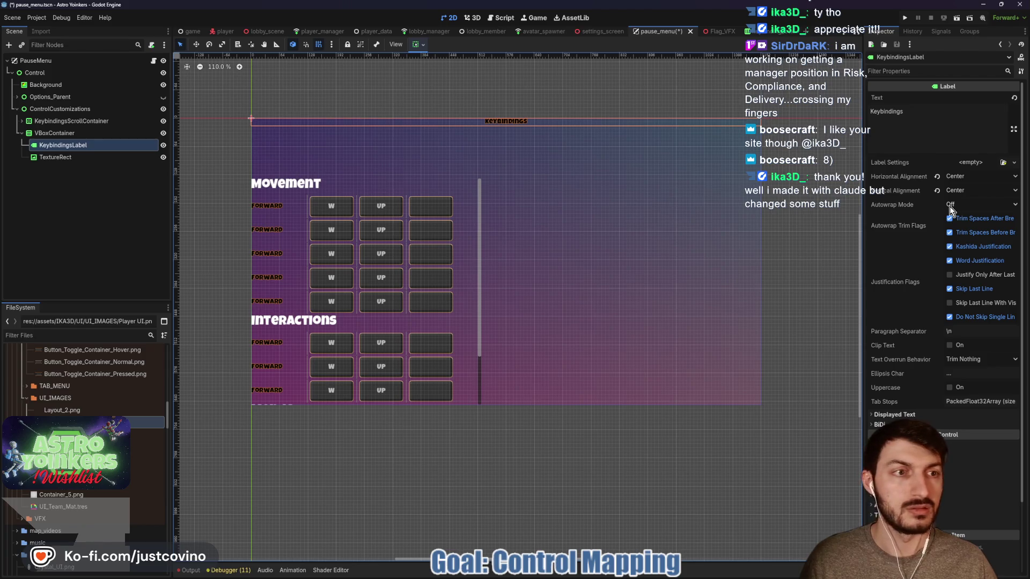
{"action": "left_click", "coordinate": [1014, 162]}
{"action": "left_click", "coordinate": [988, 184]}
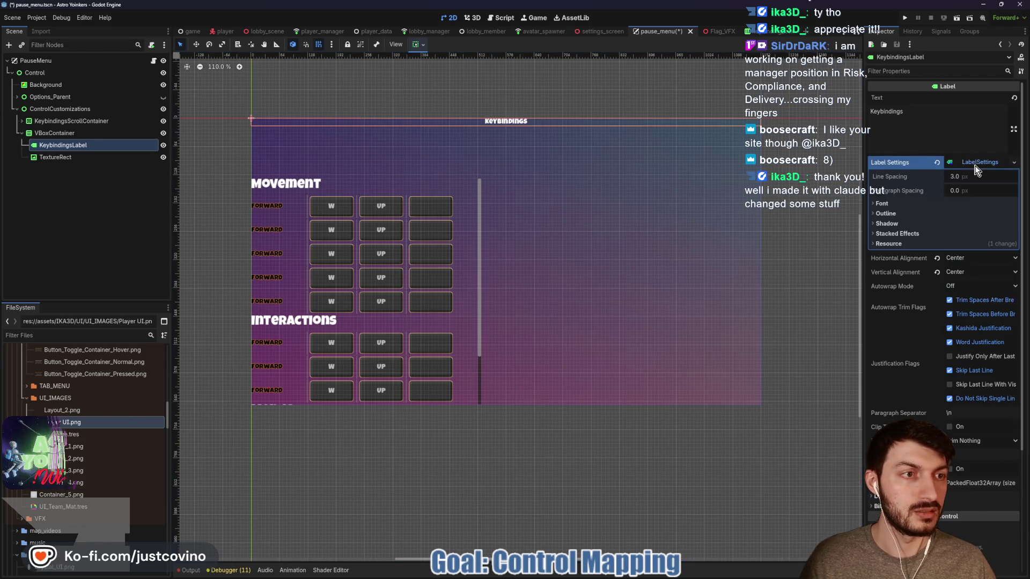
{"action": "left_click", "coordinate": [884, 215]}
{"action": "left_click", "coordinate": [884, 214]}
{"action": "left_click", "coordinate": [886, 202]}
{"action": "mouse_move", "coordinate": [964, 230]}
{"action": "left_mouse_down"}
{"action": "mouse_move", "coordinate": [997, 229]}
{"action": "mouse_move", "coordinate": [984, 230]}
{"action": "left_mouse_up"}
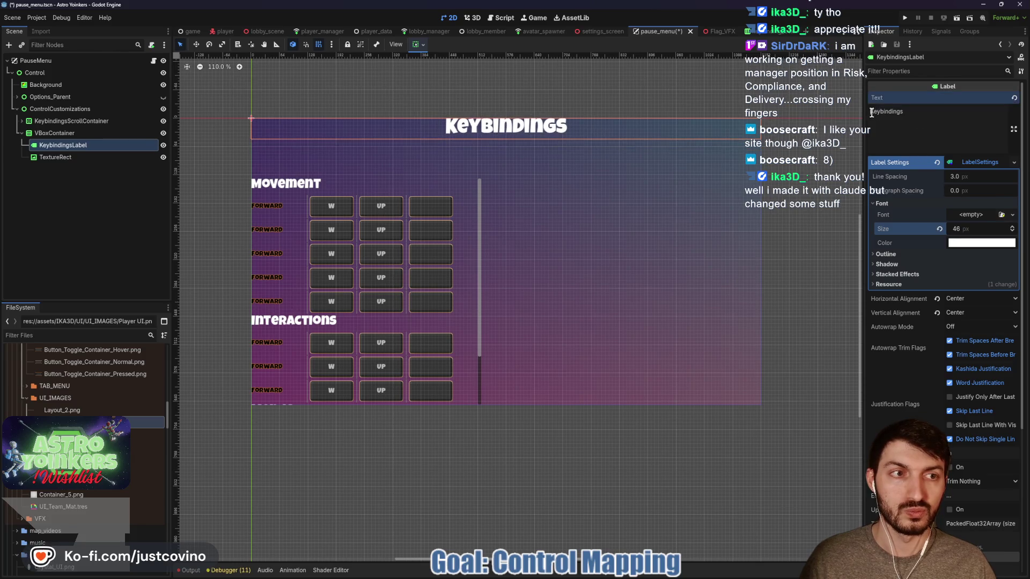
- Change the title text to '----- Keybindings -----' and begin renaming its container
{"action": "type", "text": "-----"}
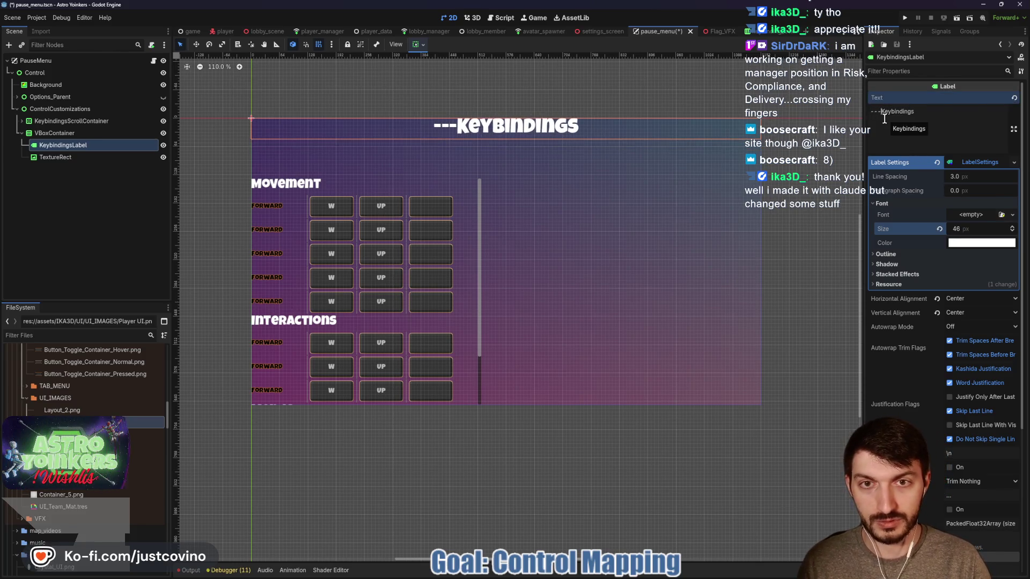
{"action": "type", "text": " Keybindings"}
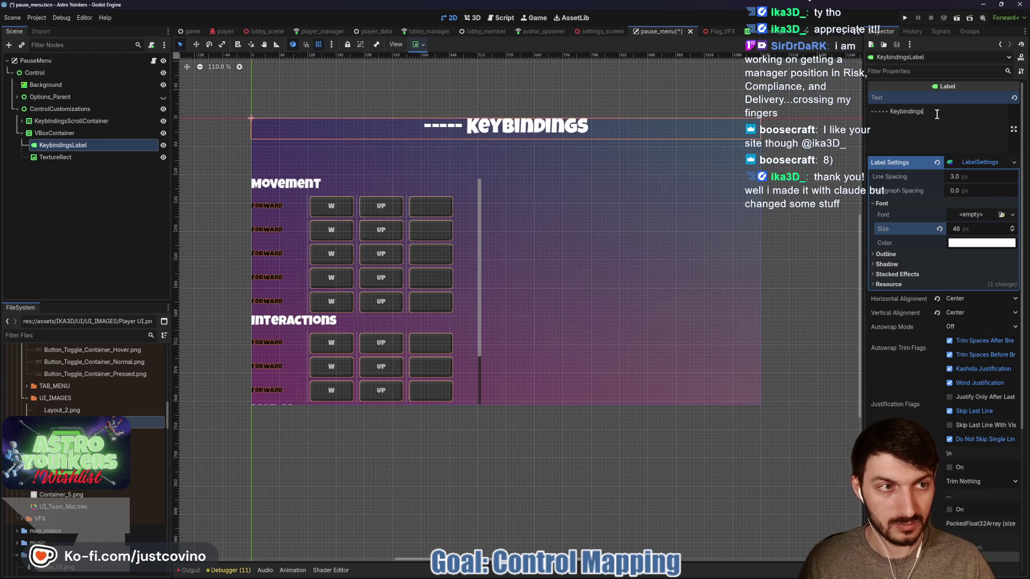
{"action": "type", "text": " -----"}
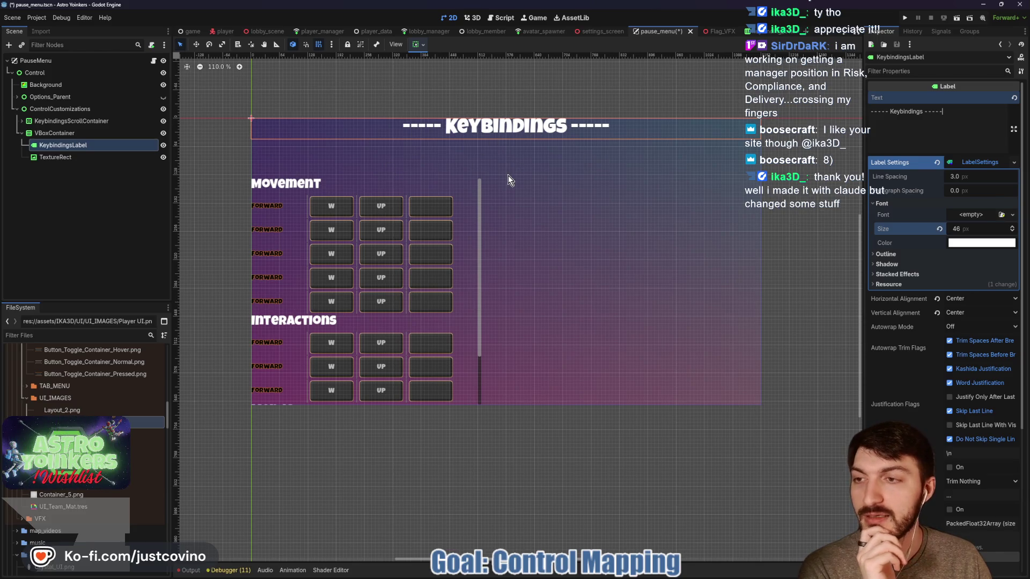
{"action": "left_click", "coordinate": [62, 132]}
{"action": "left_click", "coordinate": [62, 131]}
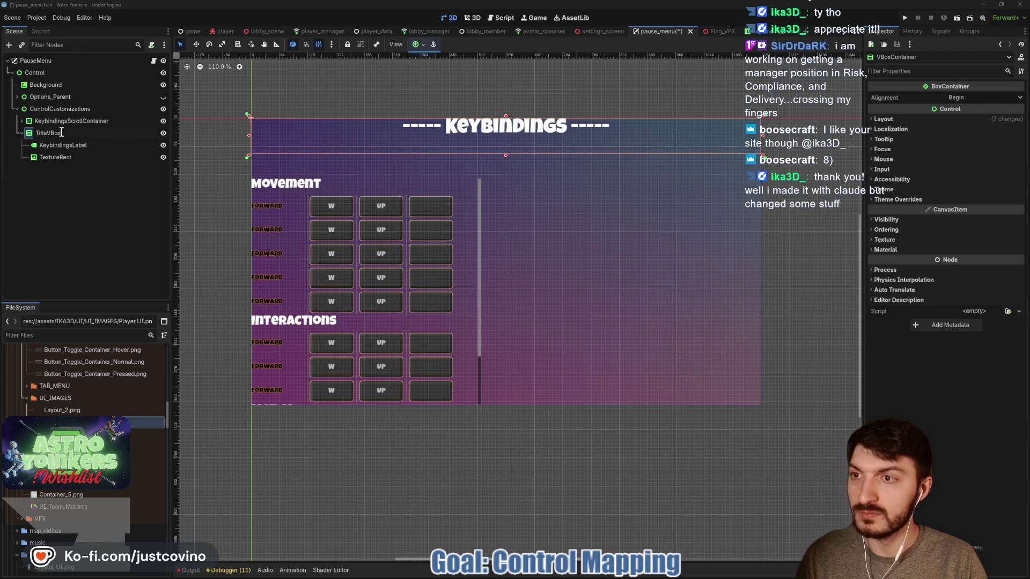
- Name the container TitleVBox, move it above KeybindingsScrollContainer, and save
{"action": "key", "text": "Return"}
{"action": "left_click", "coordinate": [22, 134]}
{"action": "left_click_drag", "start_coordinate": [28, 117], "coordinate": [29, 118]}
{"action": "key", "text": "ctrl+s"}
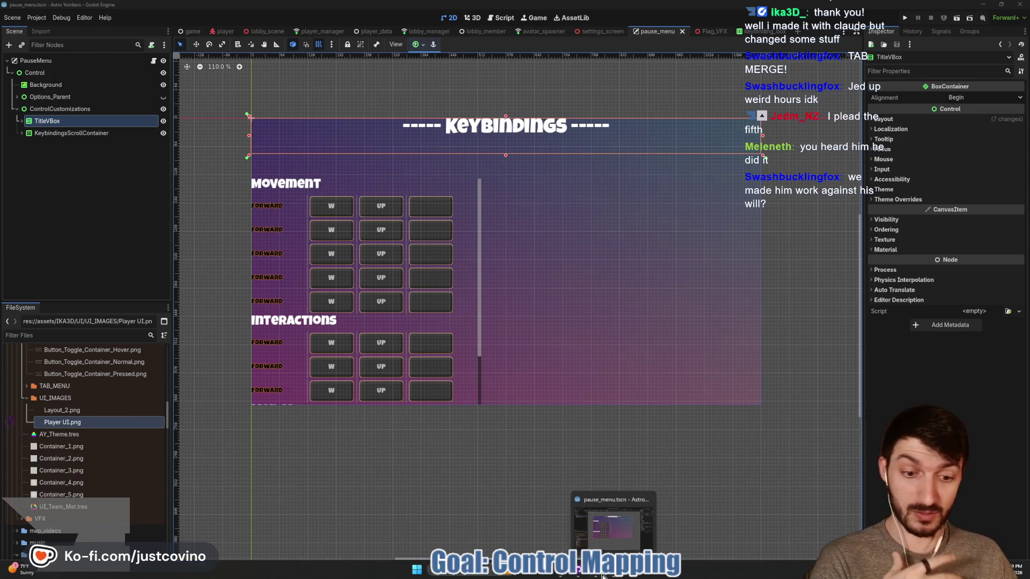
{"action": "left_click", "coordinate": [596, 575]}
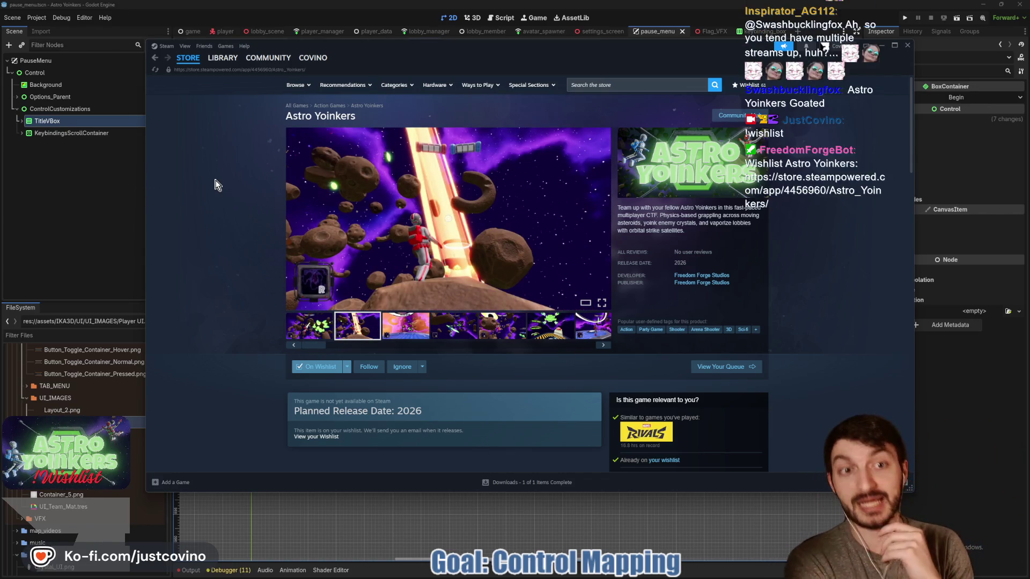
{"action": "left_click", "coordinate": [20, 198]}
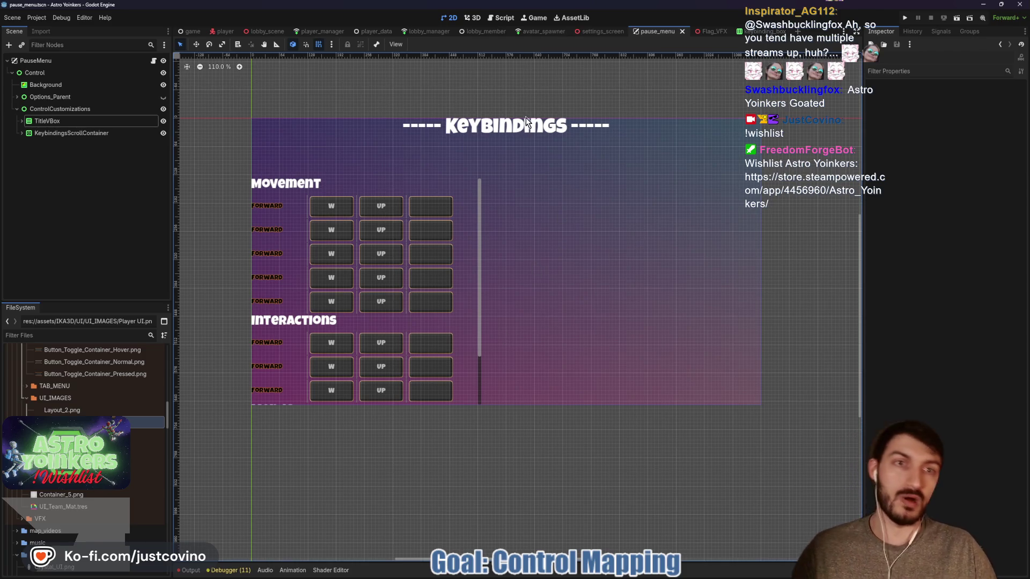
- Save, hide ControlCustomizations in favour of Options_Parent, and run the project's instances
{"action": "key", "text": "ctrl+s"}
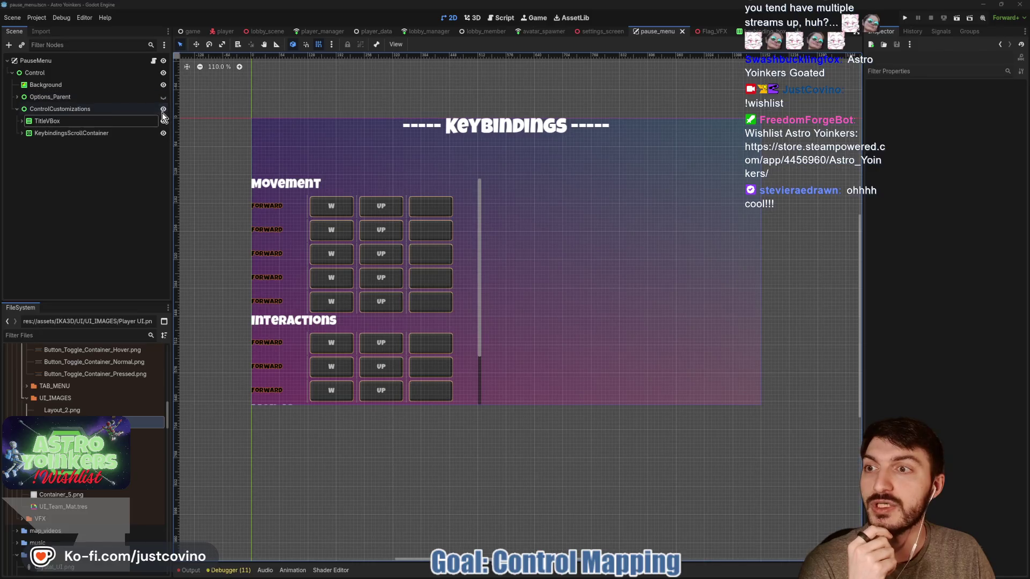
{"action": "left_click", "coordinate": [164, 109]}
{"action": "left_click", "coordinate": [163, 97]}
{"action": "key", "text": "ctrl+s"}
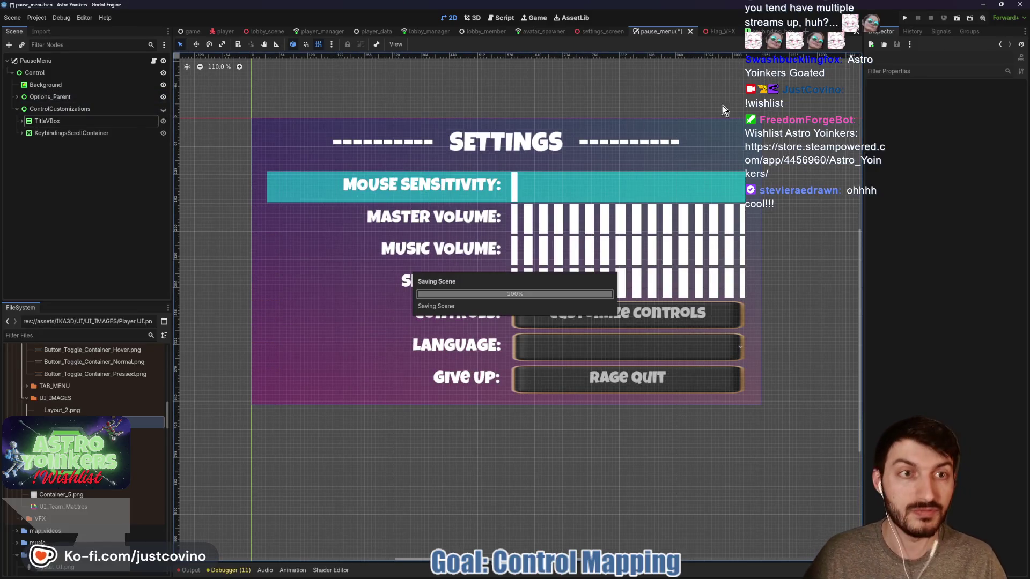
{"action": "left_click", "coordinate": [906, 18]}
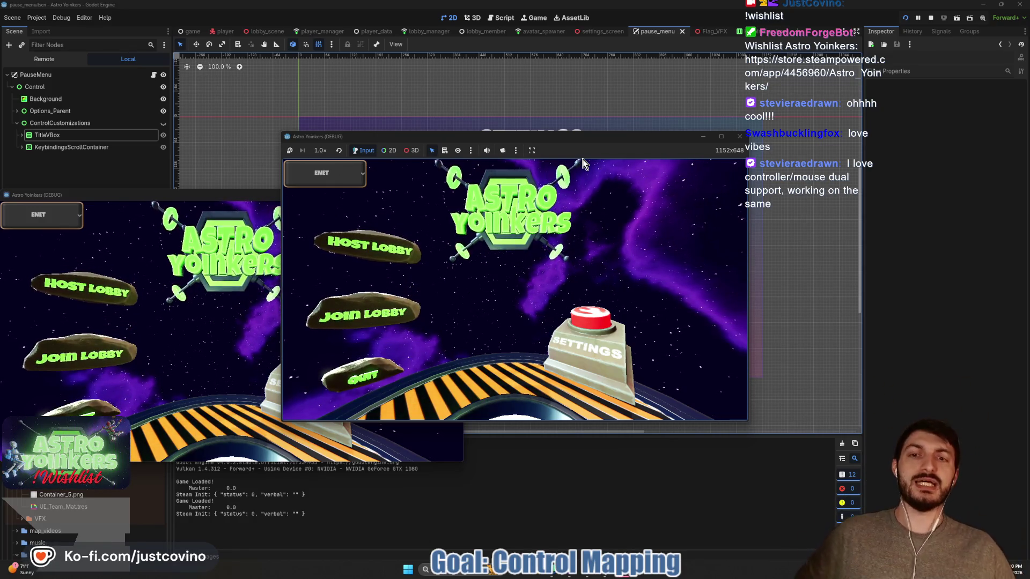
- Arrange the game windows left and right, host a lobby on the left, browse lobbies on the right
{"action": "left_click_drag", "start_coordinate": [239, 196], "coordinate": [771, 161]}
{"action": "left_click_drag", "start_coordinate": [645, 134], "coordinate": [405, 132]}
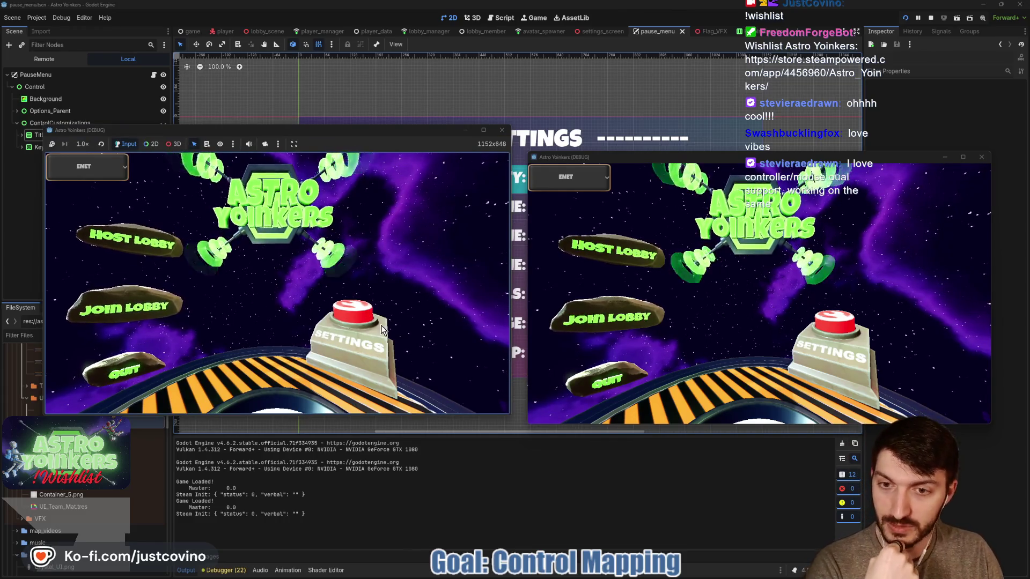
{"action": "left_click", "coordinate": [156, 244]}
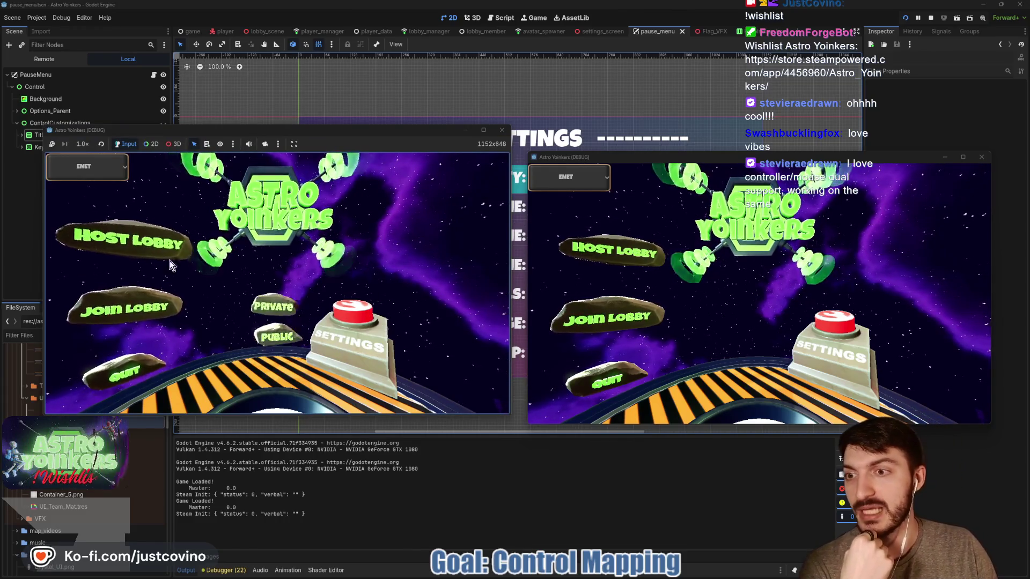
{"action": "left_click", "coordinate": [268, 305]}
{"action": "left_click", "coordinate": [553, 283]}
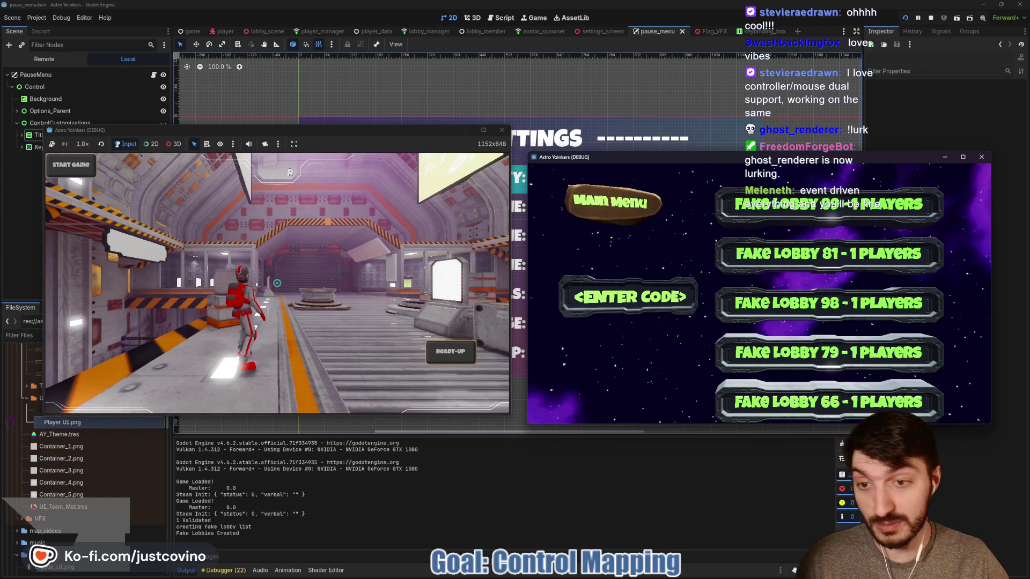
{"action": "key", "text": "super"}
{"action": "key", "text": "super"}
- Join the first listed lobby from the right window, walk in, and ready up that player
{"action": "left_click", "coordinate": [766, 203]}
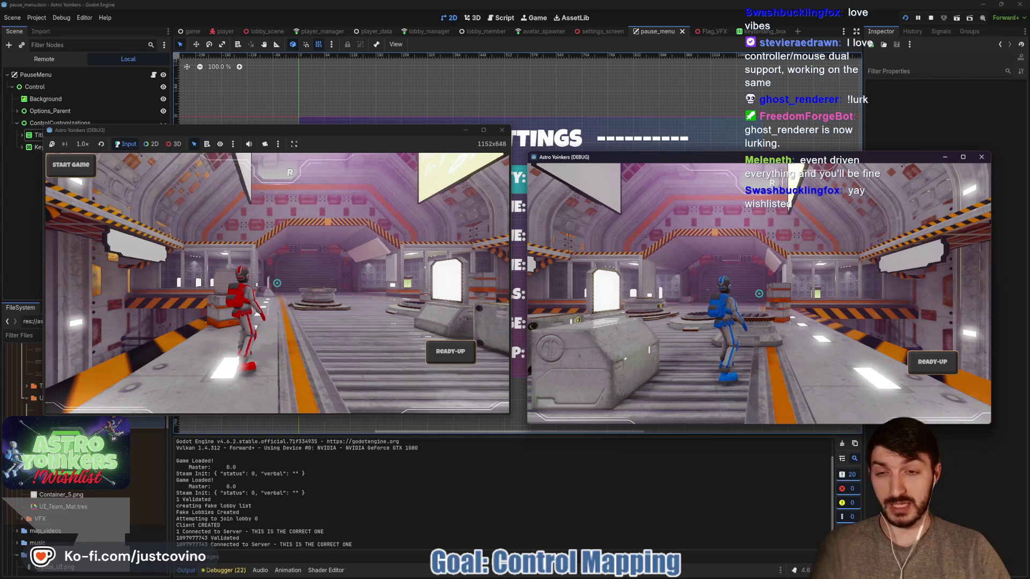
{"action": "key", "text": "w"}
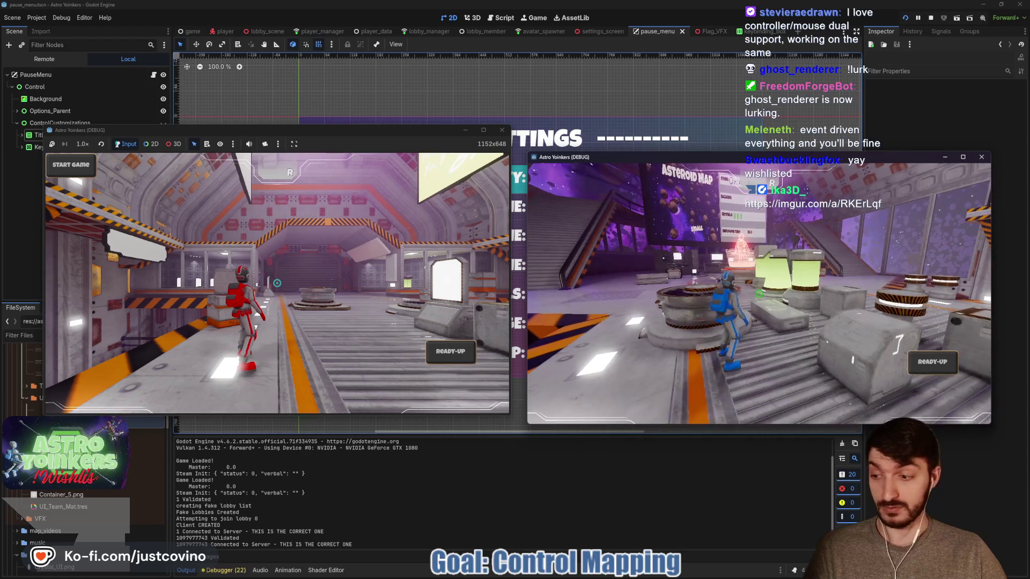
{"action": "left_click", "coordinate": [922, 365]}
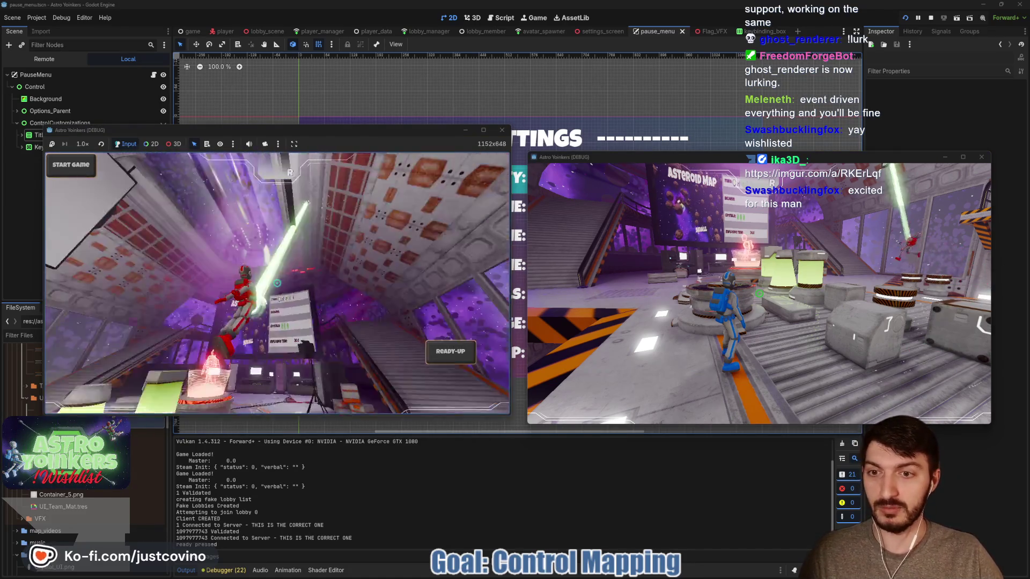
- Open the host's map selection and match customization, browsing items to the Pulsar Emitter
{"action": "key", "text": "r"}
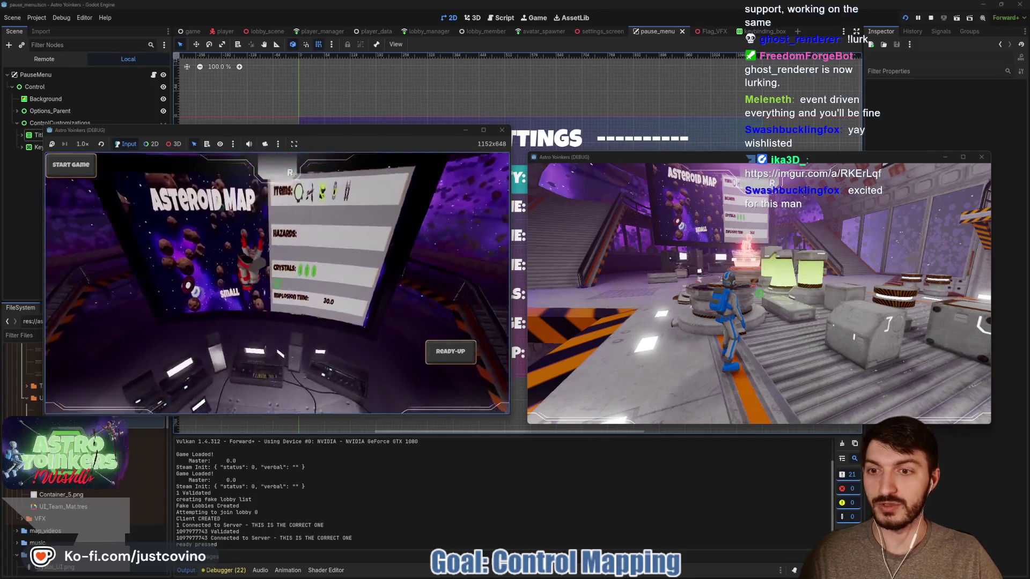
{"action": "key", "text": "Return"}
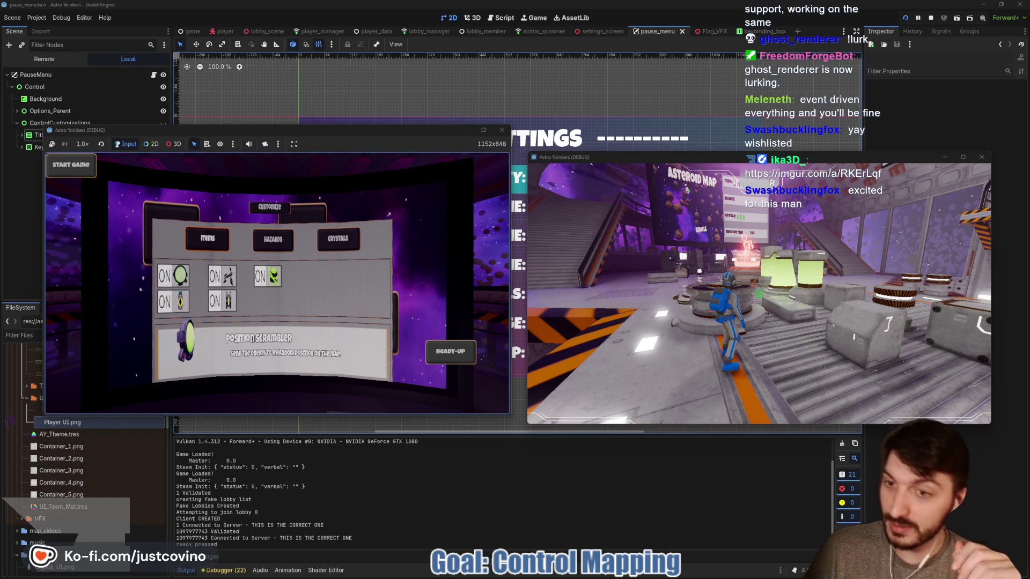
{"action": "key", "text": "Right"}
{"action": "key", "text": "Down"}
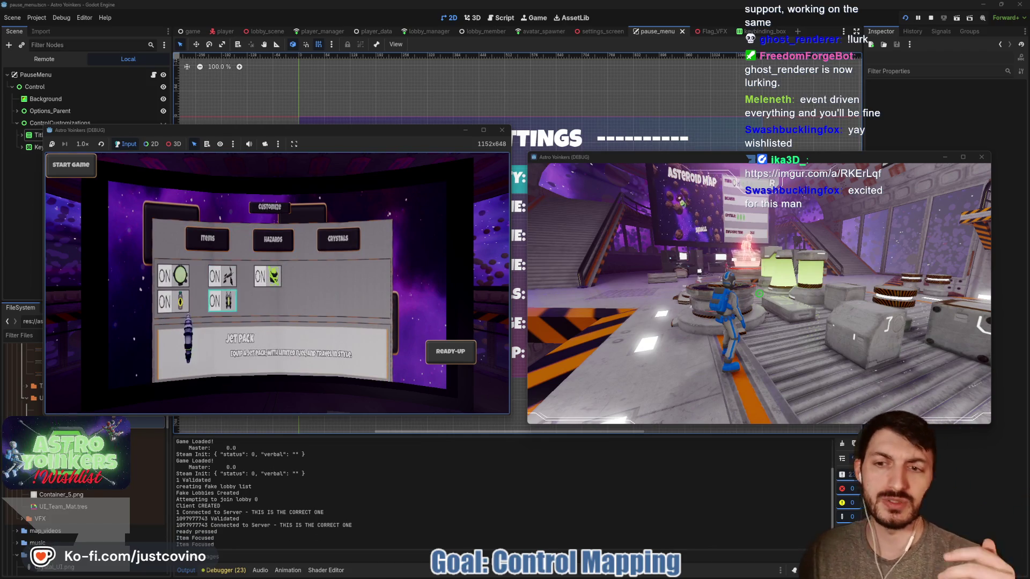
{"action": "key", "text": "Up"}
{"action": "key", "text": "Left"}
{"action": "key", "text": "Right"}
{"action": "key", "text": "Right"}
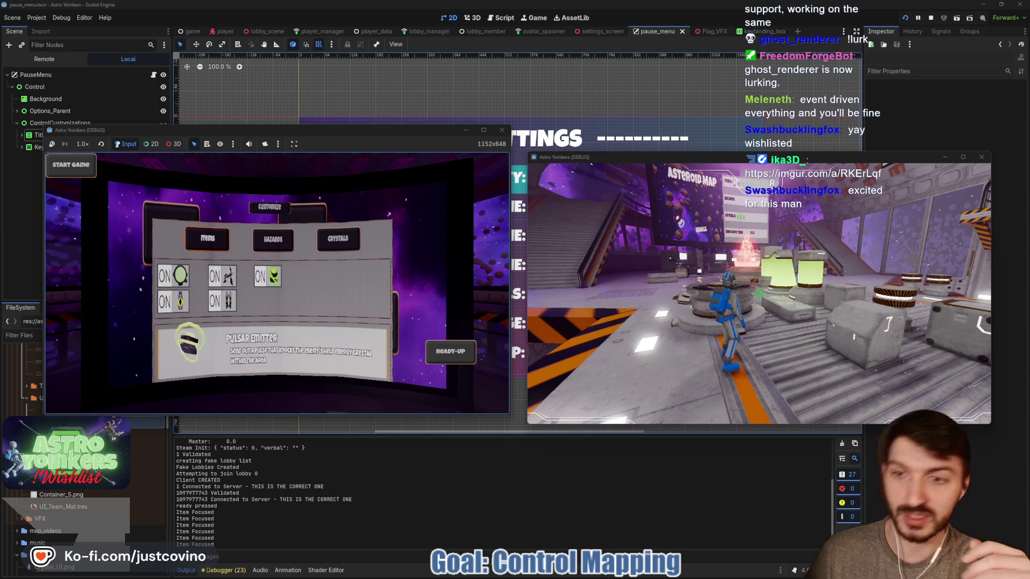
- View the Meteor Shower hazard, lower crystal implosion time from 30 to 10, then close customization
{"action": "key", "text": "e"}
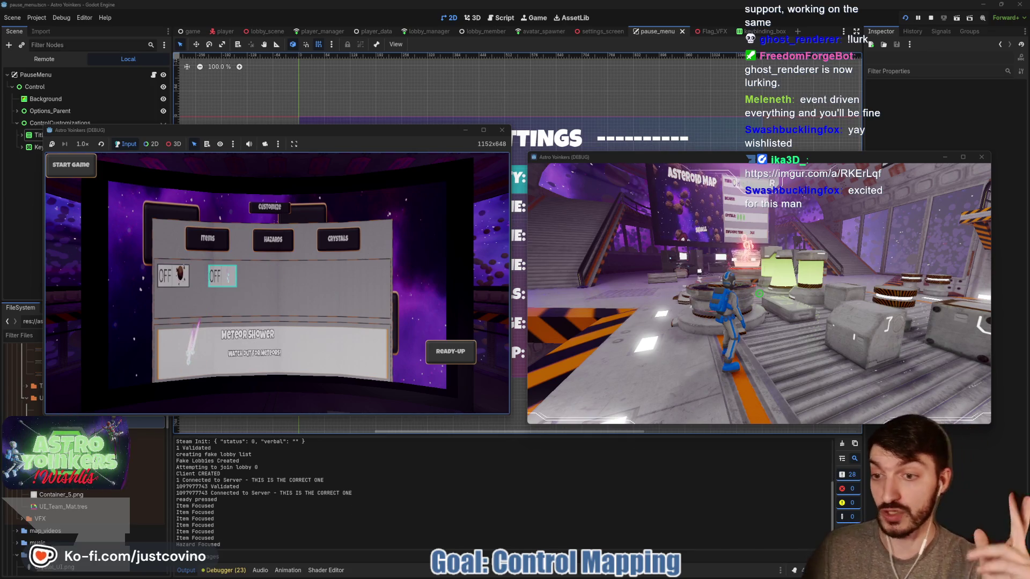
{"action": "key", "text": "Right"}
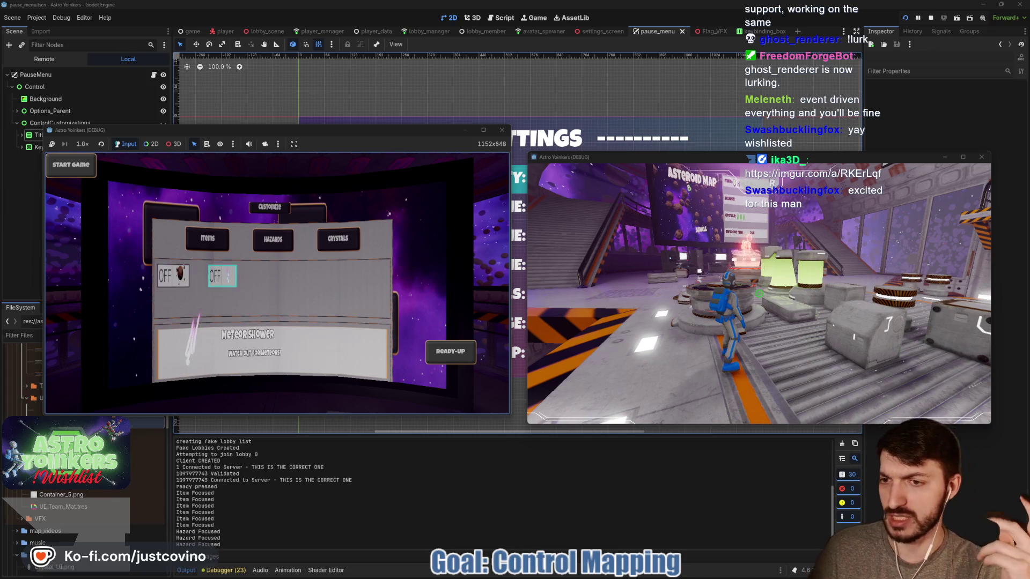
{"action": "key", "text": "e"}
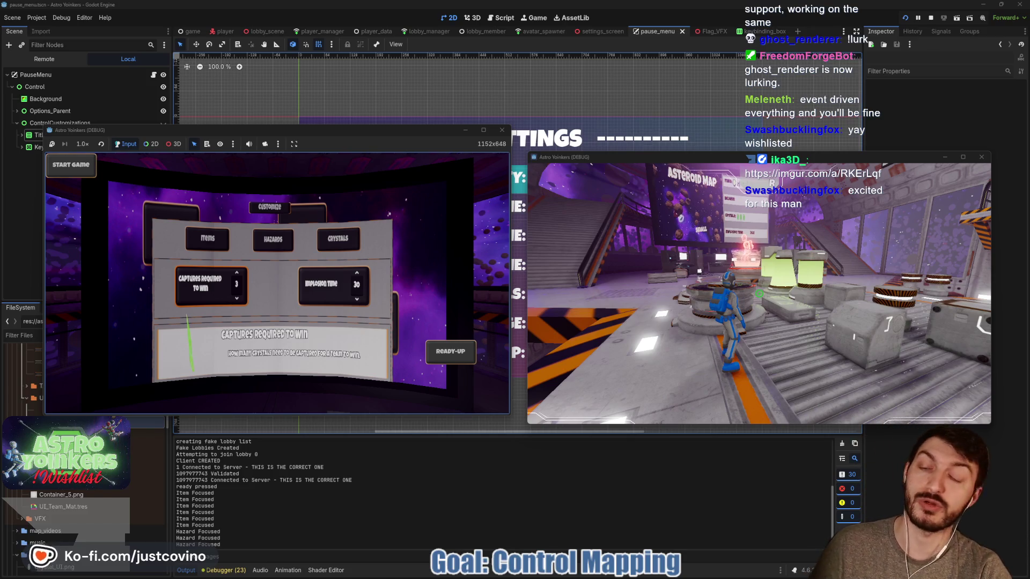
{"action": "key", "text": "Right"}
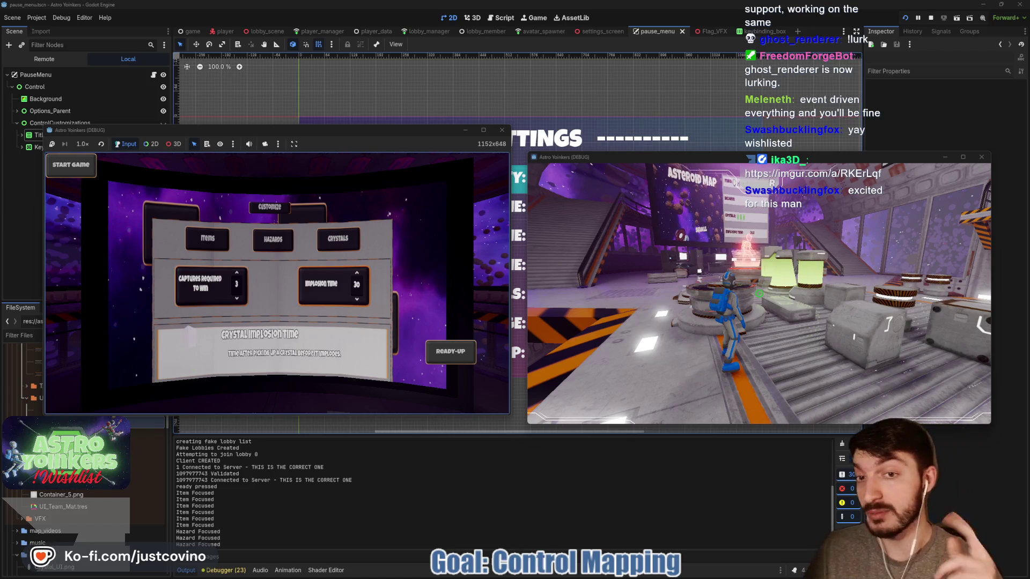
{"action": "key", "text": "Down"}
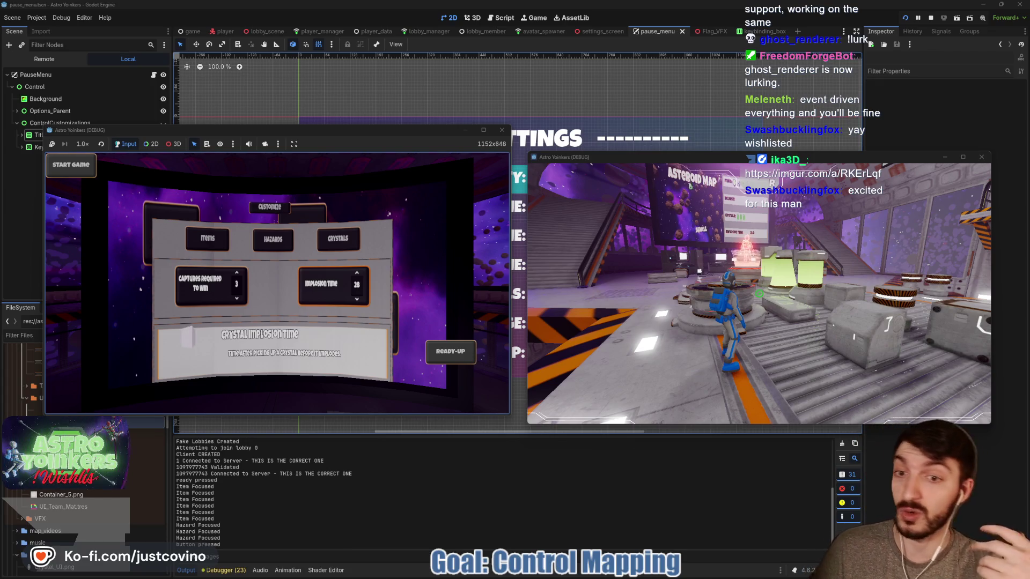
{"action": "key", "text": "Down"}
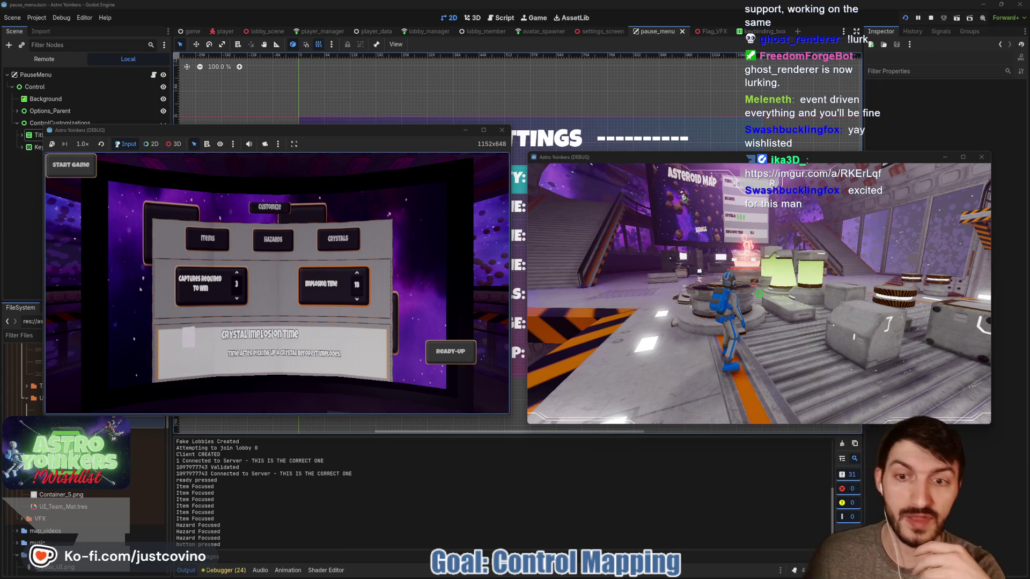
{"action": "key", "text": "Escape"}
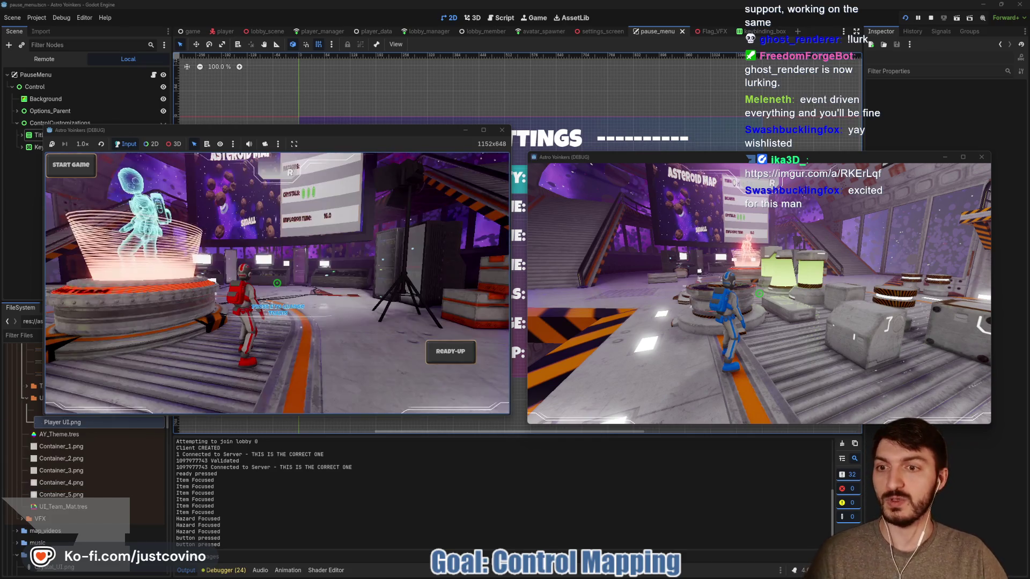
- Walk the host to the hologram pod, ready up, start the match, and launch into the asteroid field
{"action": "key", "text": "d"}
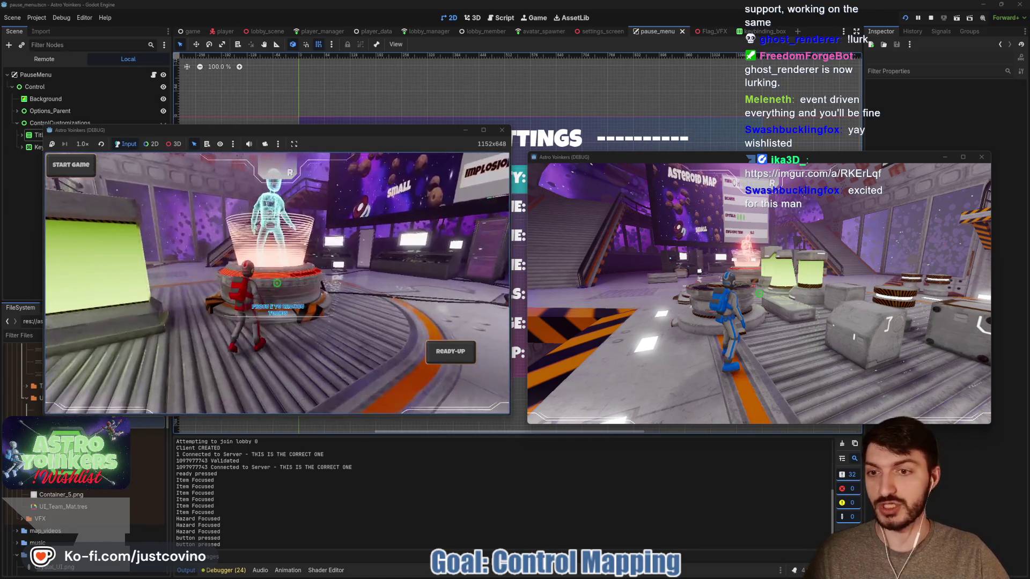
{"action": "key", "text": "r"}
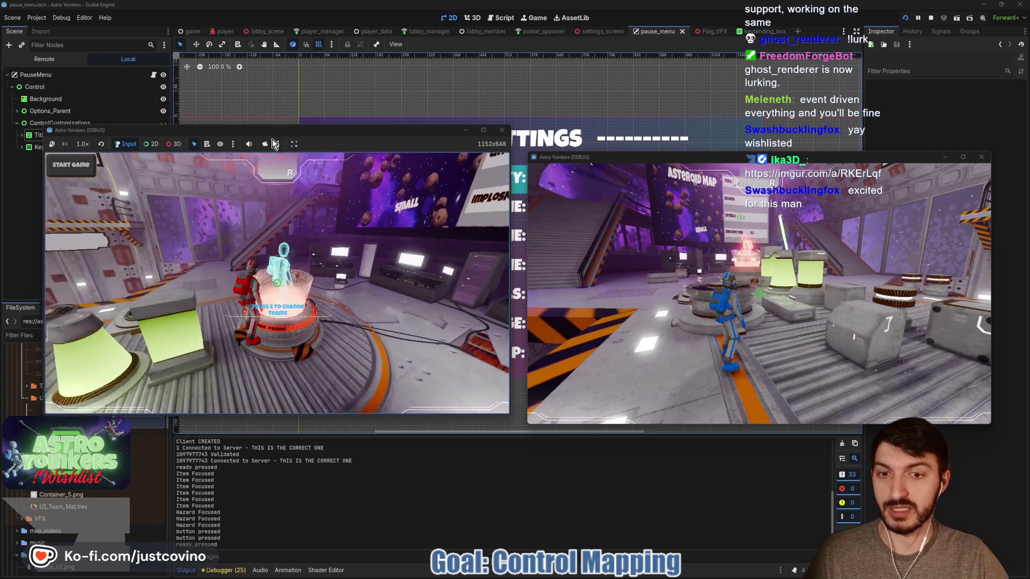
{"action": "left_click", "coordinate": [78, 171]}
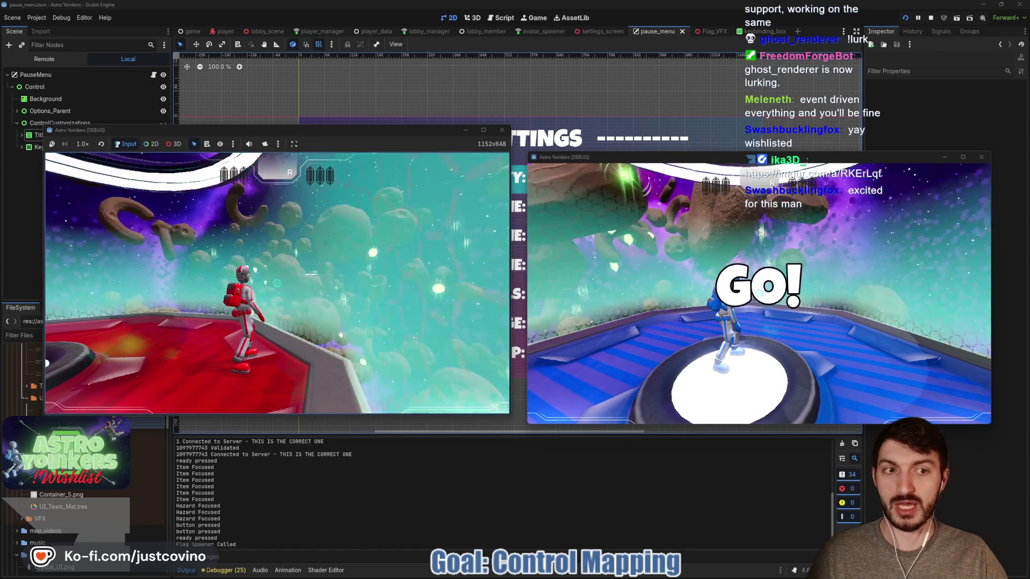
{"action": "key", "text": "space"}
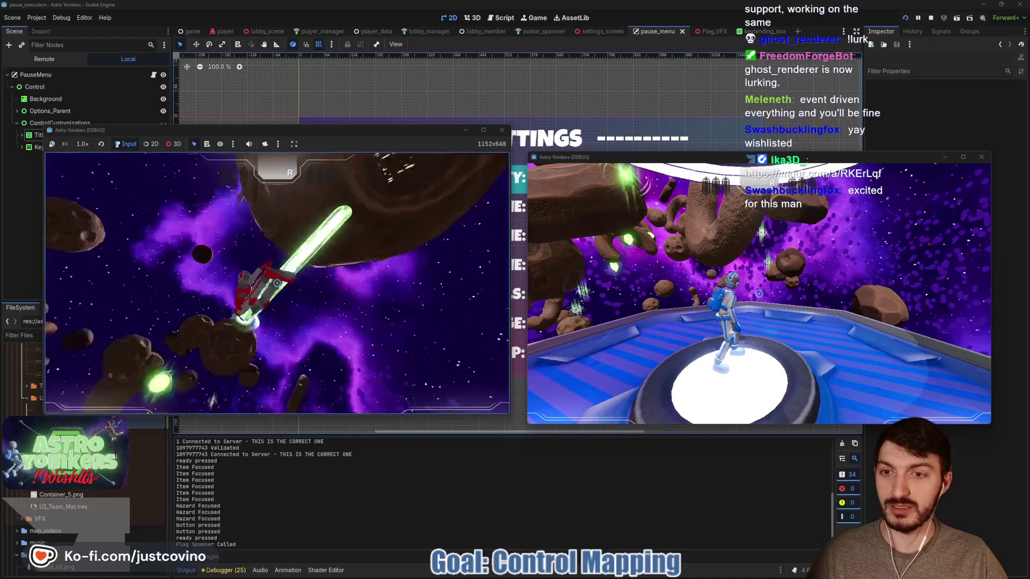
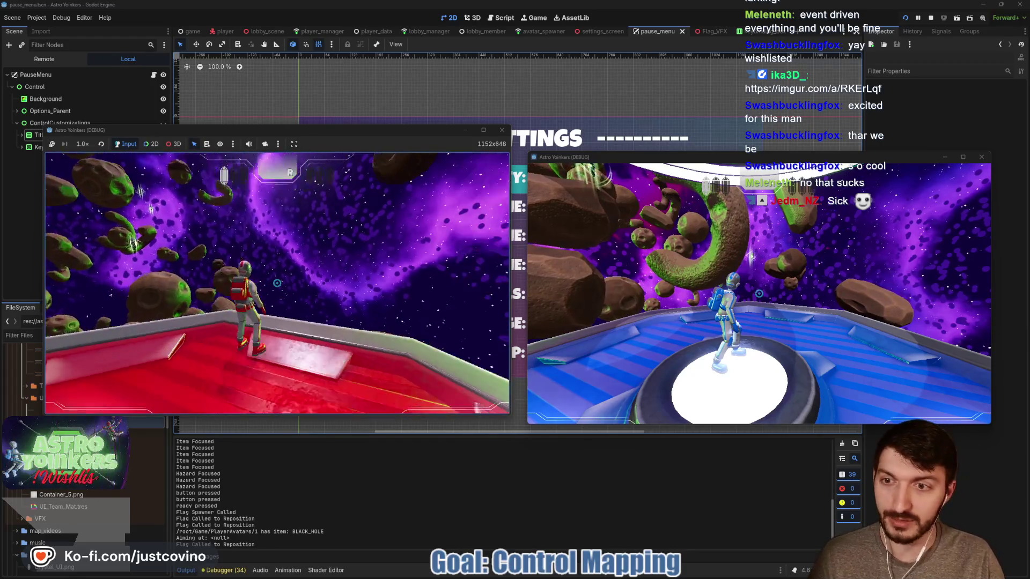
- Stop the running game with F8, relaunch the project, and choose to host a lobby
{"action": "key", "text": "F8"}
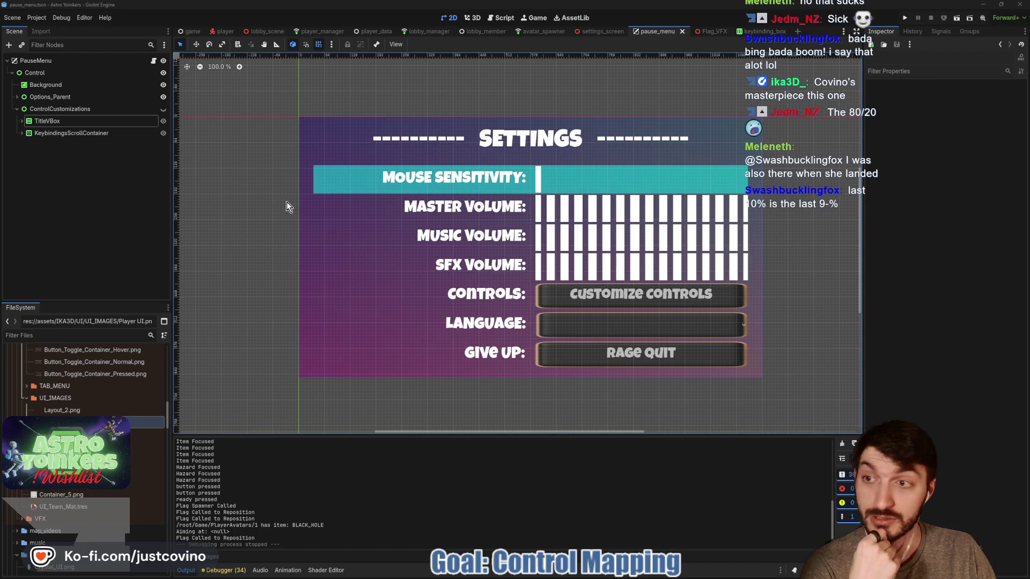
{"action": "left_click", "coordinate": [903, 19]}
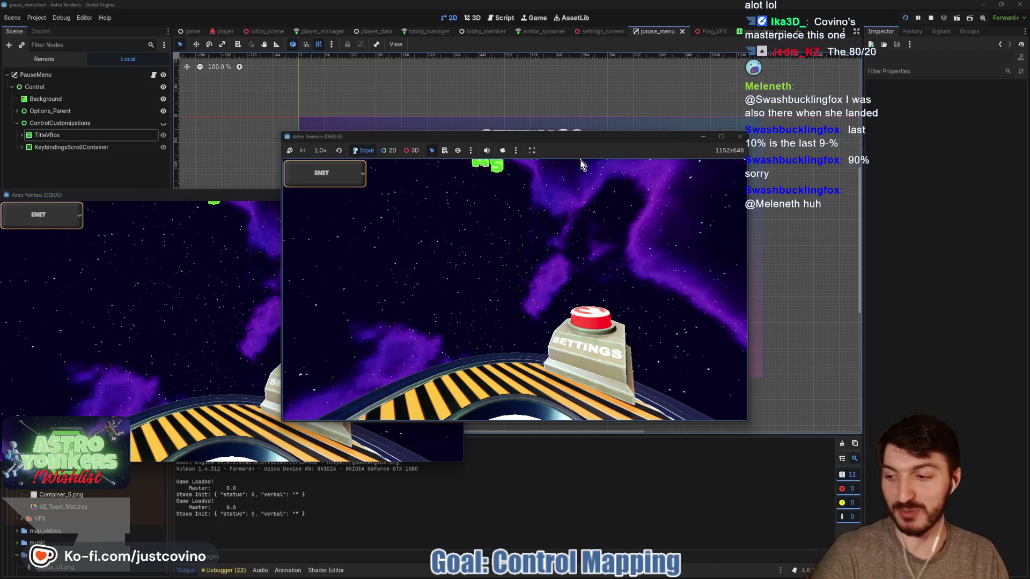
{"action": "left_click", "coordinate": [403, 227]}
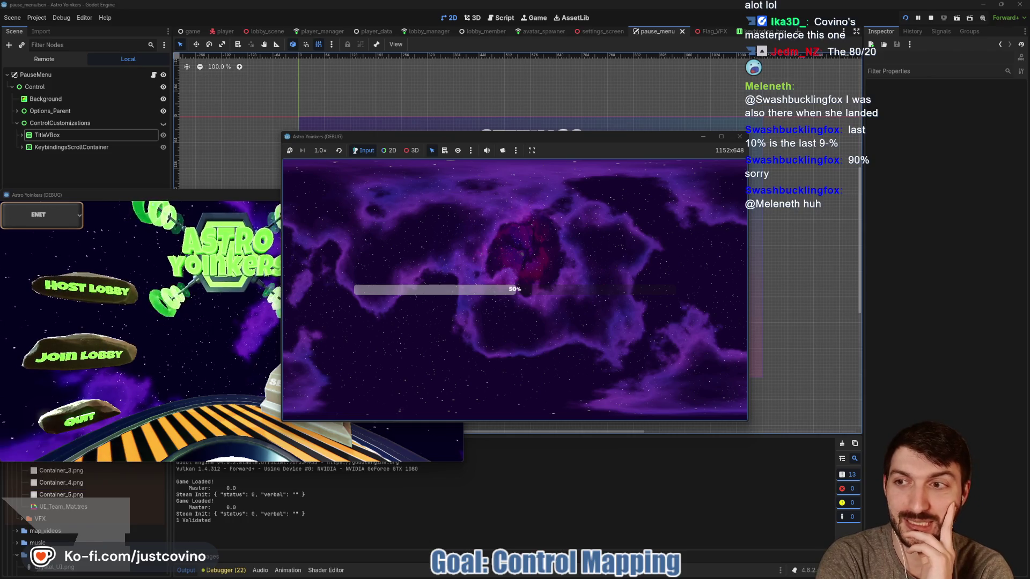
- Open the in-game pause menu and go to Controls to show the Keybindings screen
{"action": "key", "text": "Escape"}
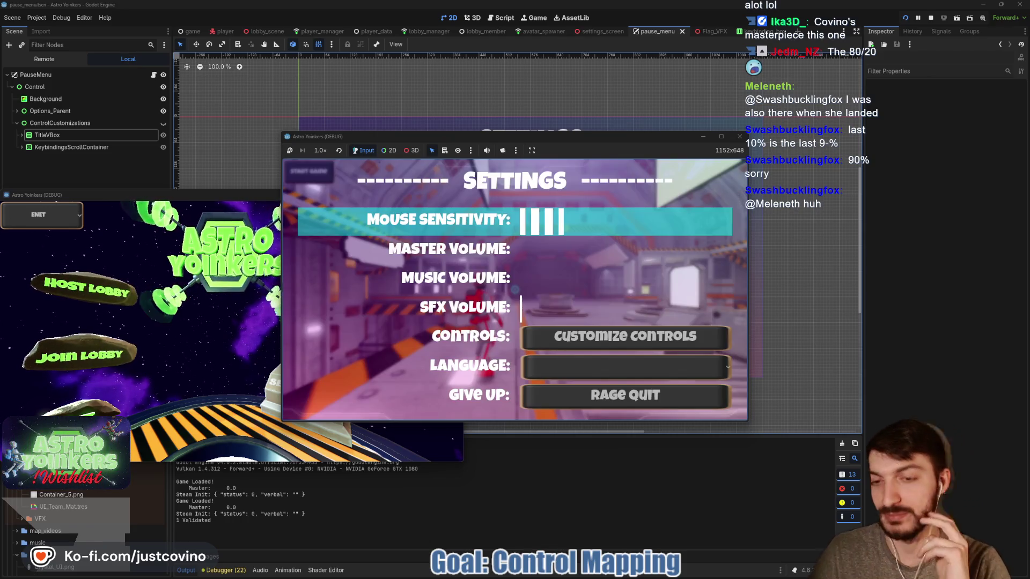
{"action": "key", "text": "Down"}
{"action": "key", "text": "Down"}
{"action": "key", "text": "Down"}
{"action": "key", "text": "Down"}
{"action": "key", "text": "Return"}
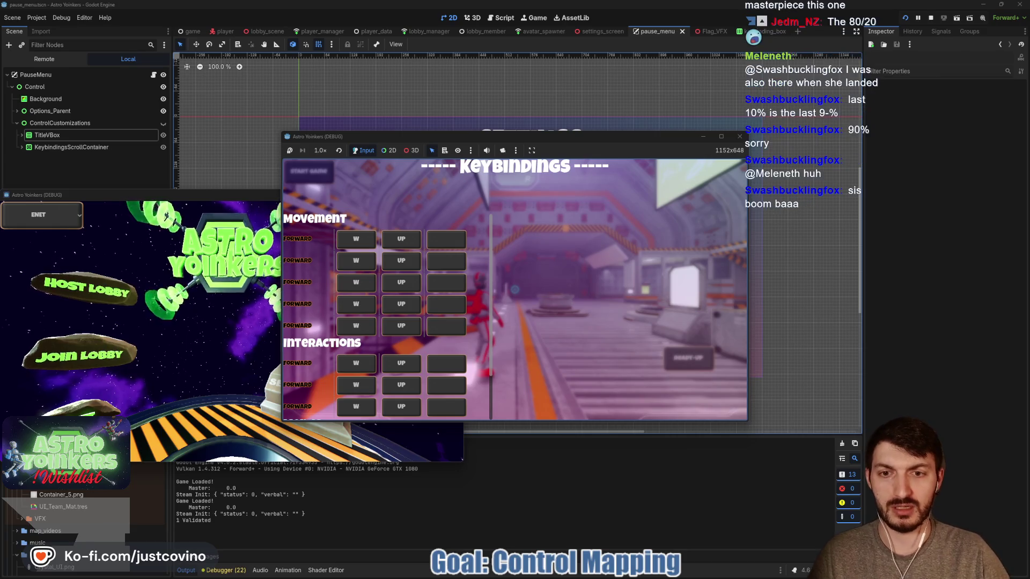
{"action": "key", "text": "super"}
{"action": "key", "text": "super"}
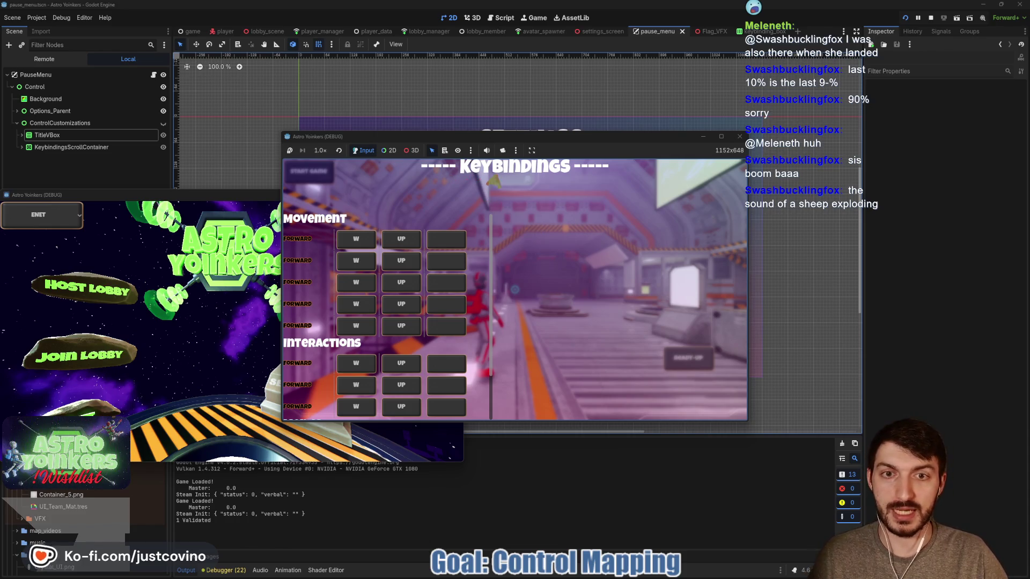
{"action": "left_click_drag", "start_coordinate": [561, 186], "coordinate": [724, 265]}
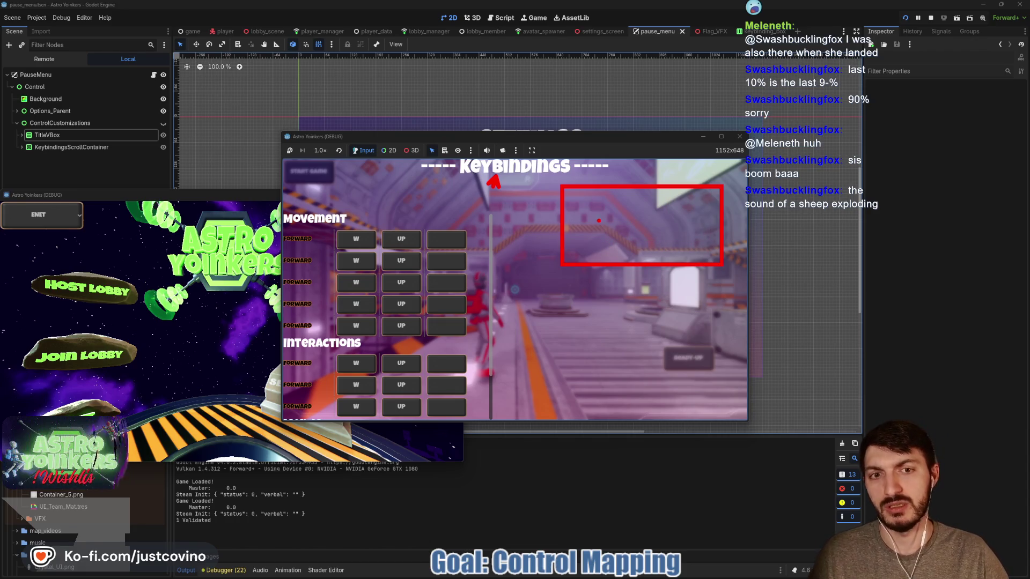
- Sketch a game controller annotation with shoulders, thumbsticks and buttons beside the keybindings list
{"action": "mouse_move", "coordinate": [619, 251]}
{"action": "left_mouse_down"}
{"action": "mouse_move", "coordinate": [627, 230]}
{"action": "mouse_move", "coordinate": [669, 229]}
{"action": "mouse_move", "coordinate": [687, 196]}
{"action": "mouse_move", "coordinate": [604, 198]}
{"action": "mouse_move", "coordinate": [587, 219]}
{"action": "mouse_move", "coordinate": [606, 208]}
{"action": "mouse_move", "coordinate": [596, 189]}
{"action": "left_mouse_up"}
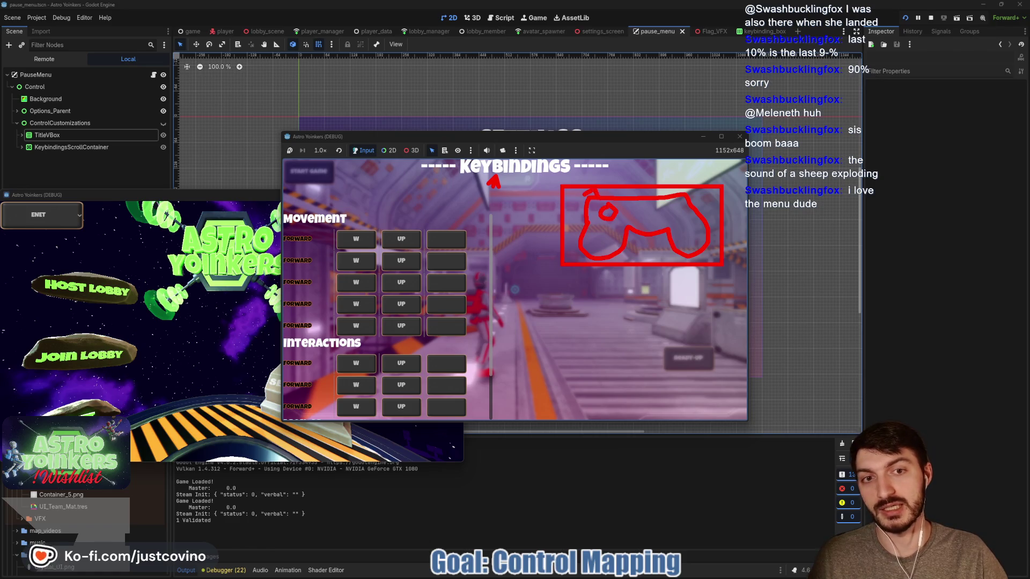
{"action": "mouse_move", "coordinate": [666, 196]}
{"action": "left_mouse_down"}
{"action": "mouse_move", "coordinate": [677, 190]}
{"action": "mouse_move", "coordinate": [663, 217]}
{"action": "left_mouse_up"}
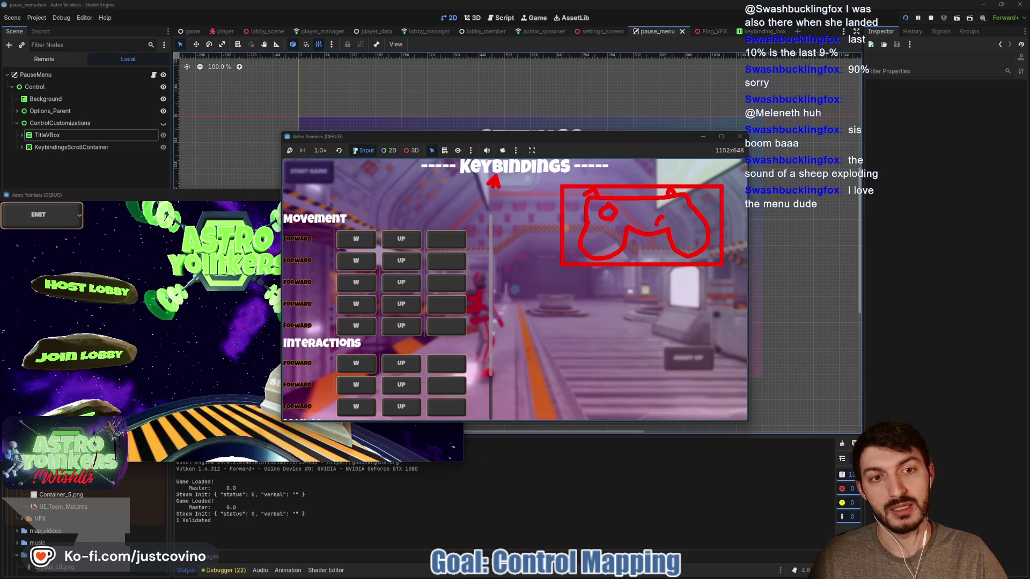
{"action": "left_click", "coordinate": [684, 213]}
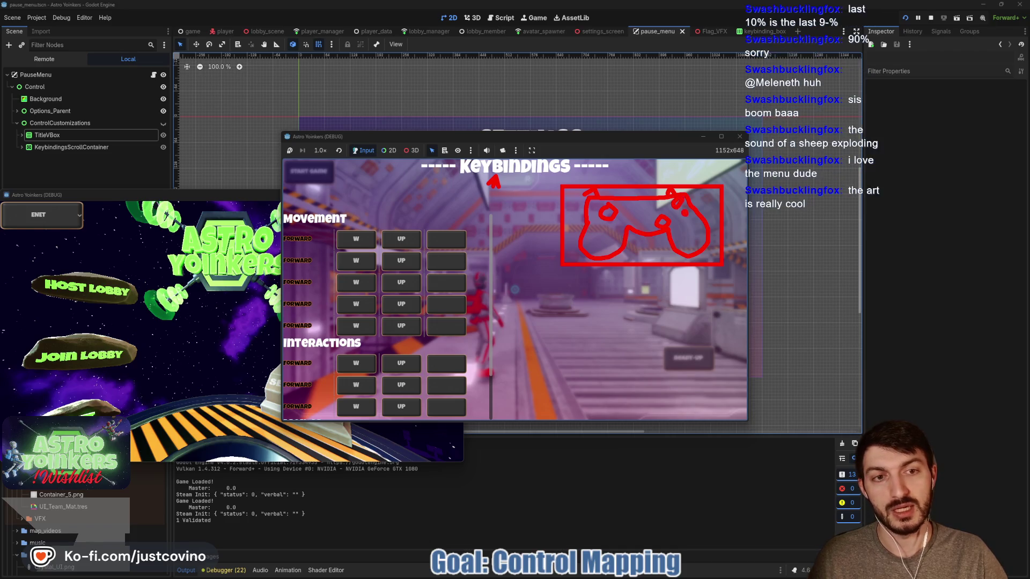
{"action": "left_click", "coordinate": [682, 221]}
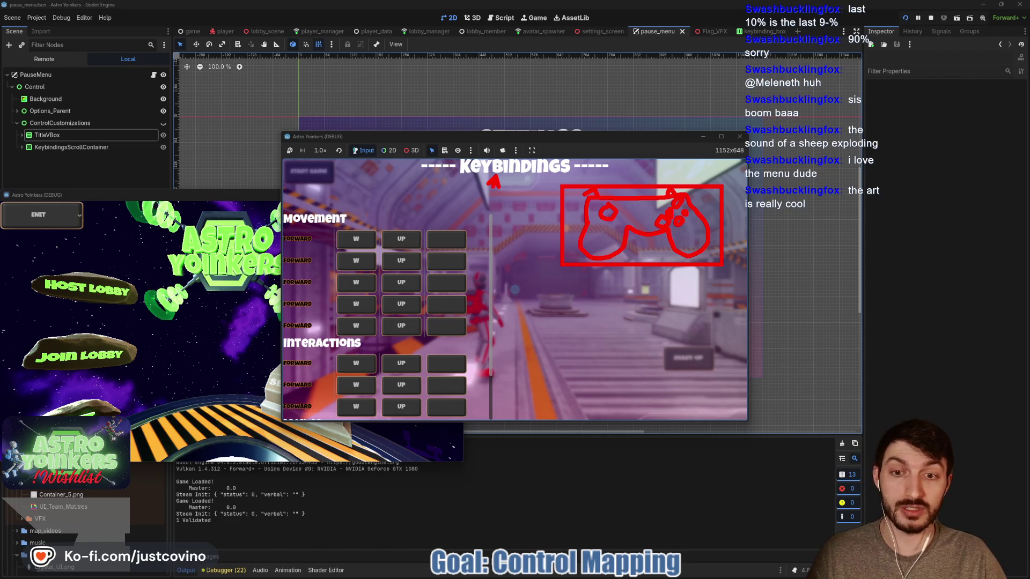
- Clear the sketch, close the pause menu, walk forward into the next room, and stop the game
{"action": "key", "text": "Escape"}
{"action": "key", "text": "Escape"}
{"action": "key", "text": "Escape"}
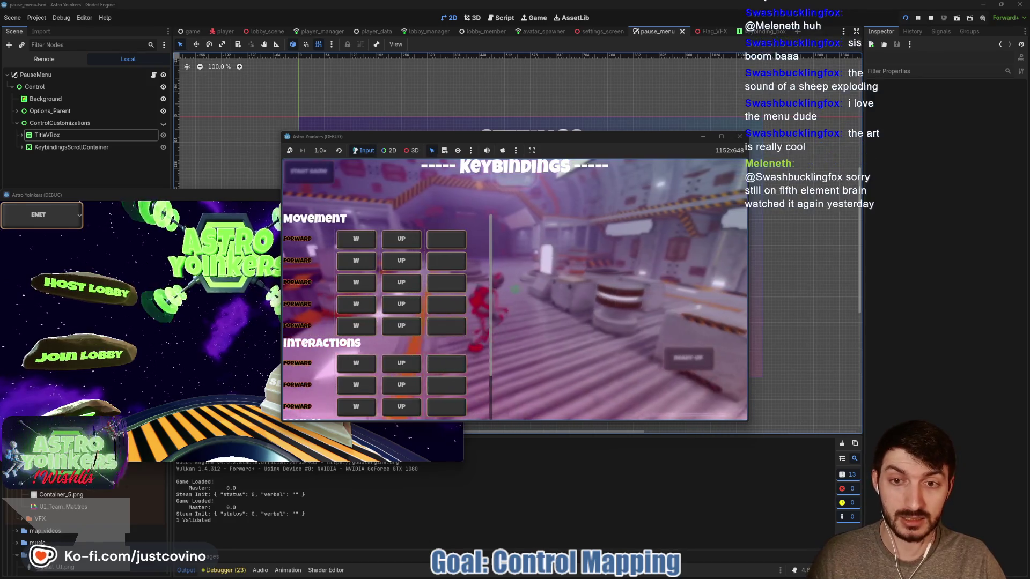
{"action": "key", "text": "Escape"}
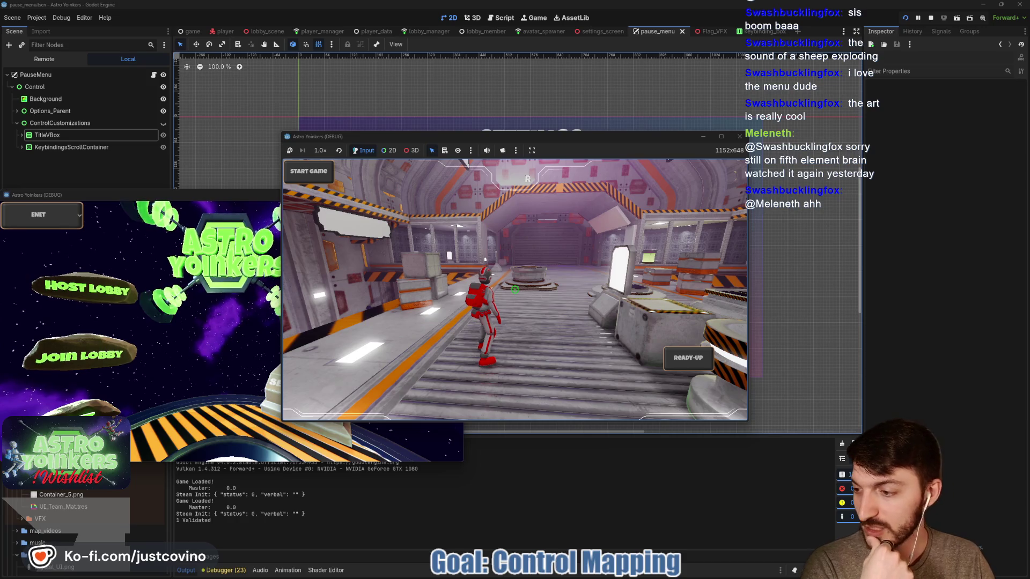
{"action": "key", "text": "w"}
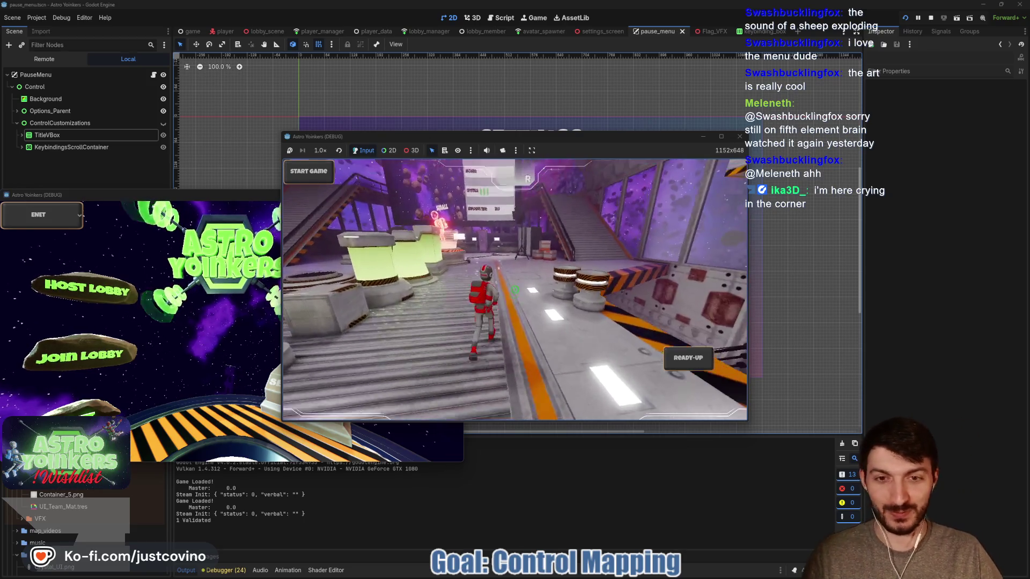
{"action": "left_click", "coordinate": [932, 18]}
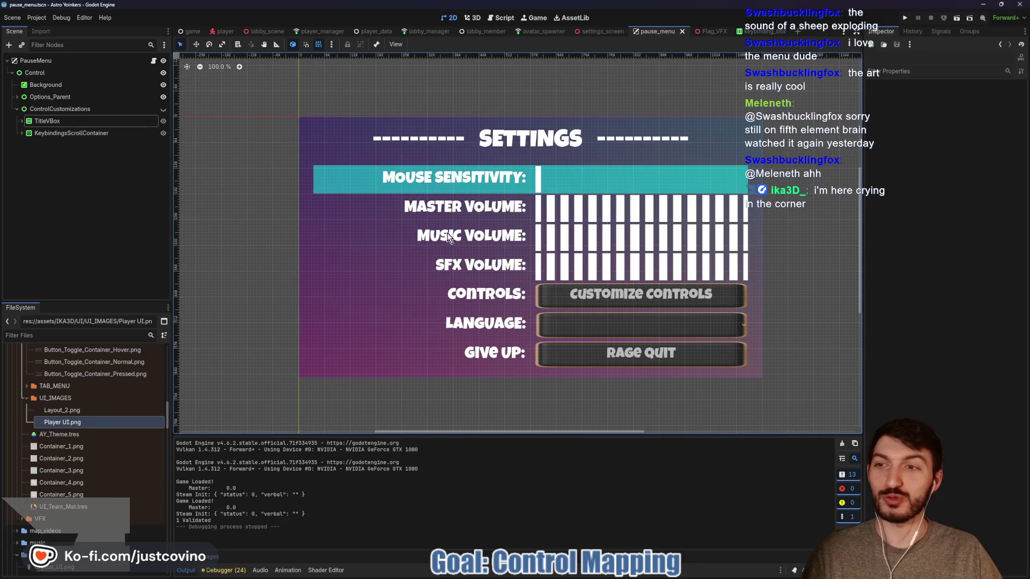
- Hide Options_Parent, show ControlCustomizations, and select the TitleVBox container
{"action": "left_click", "coordinate": [163, 97]}
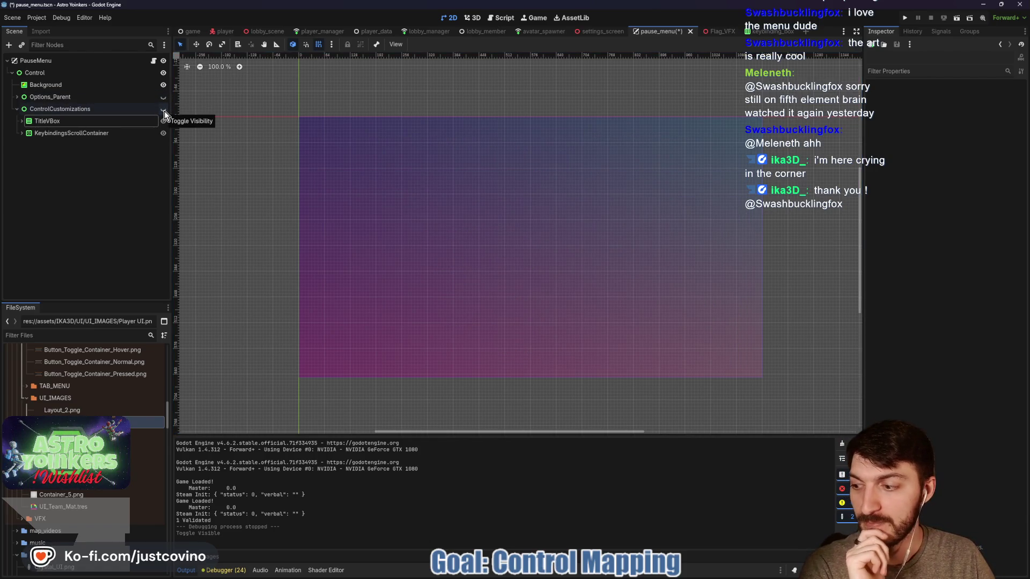
{"action": "left_click", "coordinate": [163, 109]}
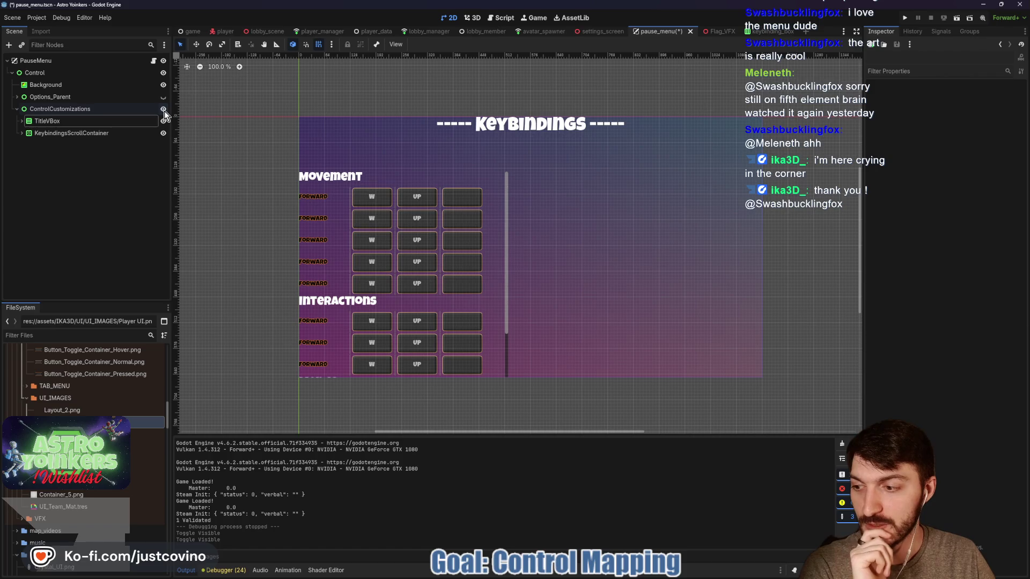
{"action": "left_click", "coordinate": [524, 124]}
{"action": "left_click", "coordinate": [56, 120]}
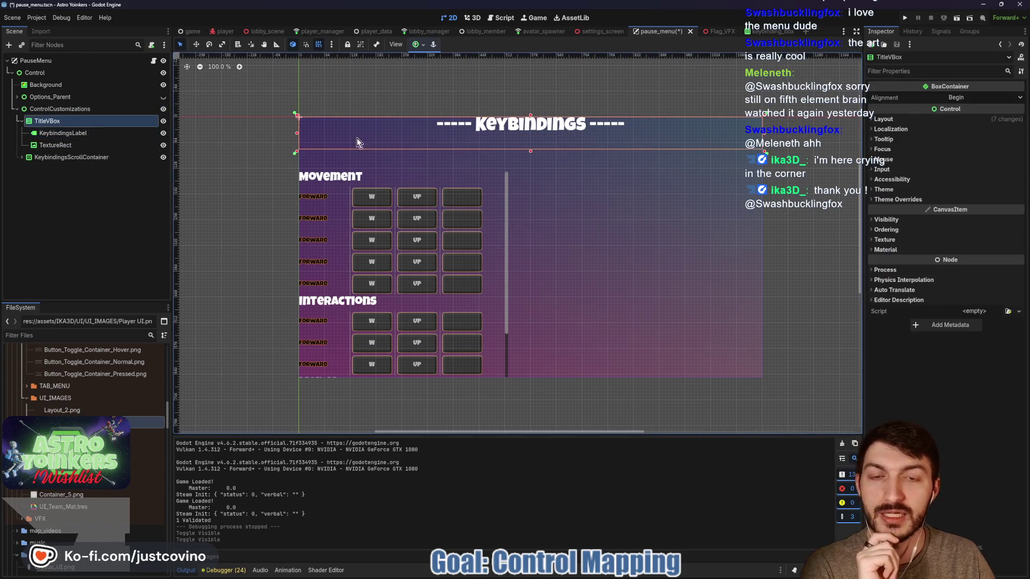
{"action": "left_click", "coordinate": [61, 134]}
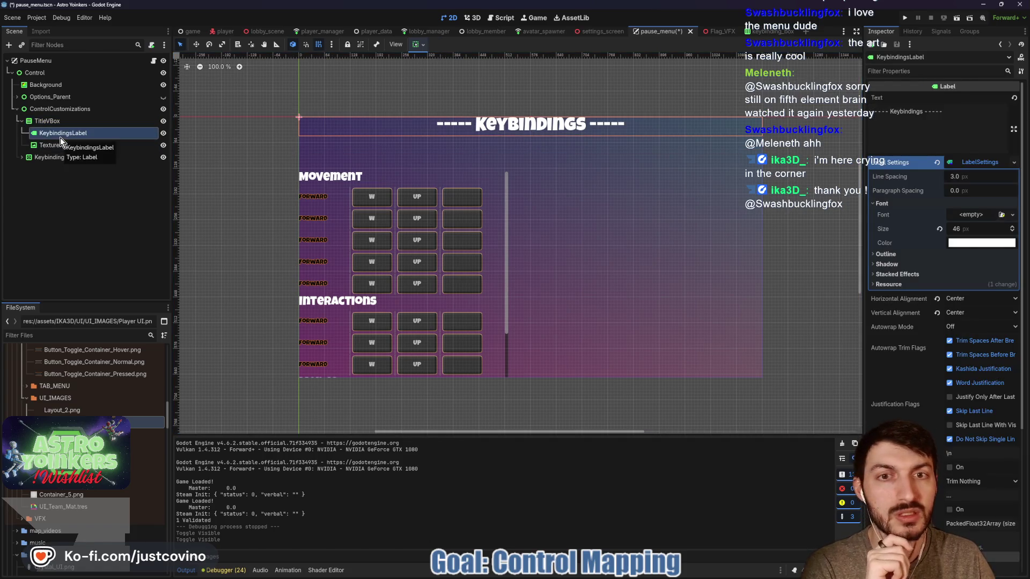
{"action": "key", "text": "Down"}
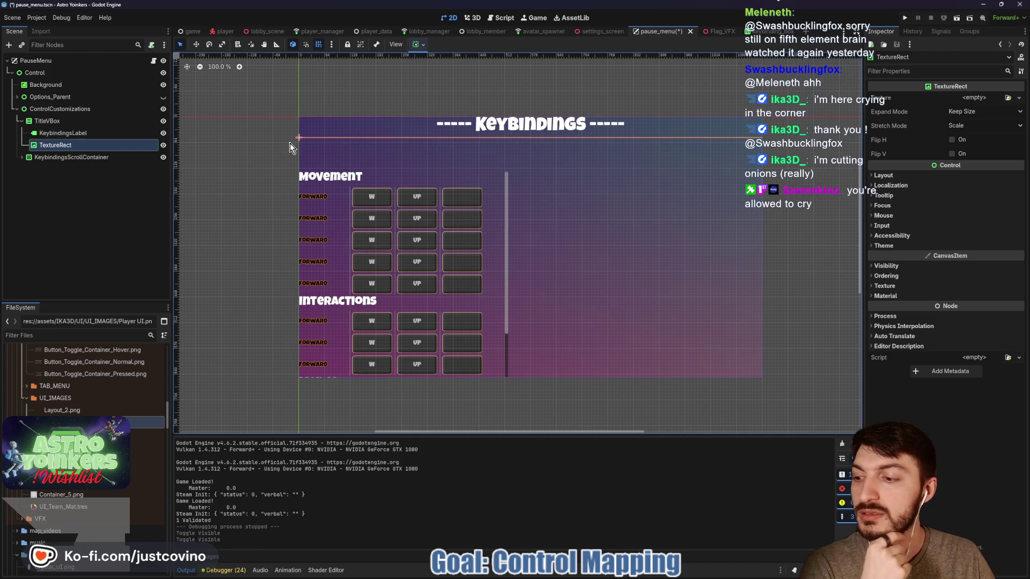
{"action": "left_click", "coordinate": [69, 121]}
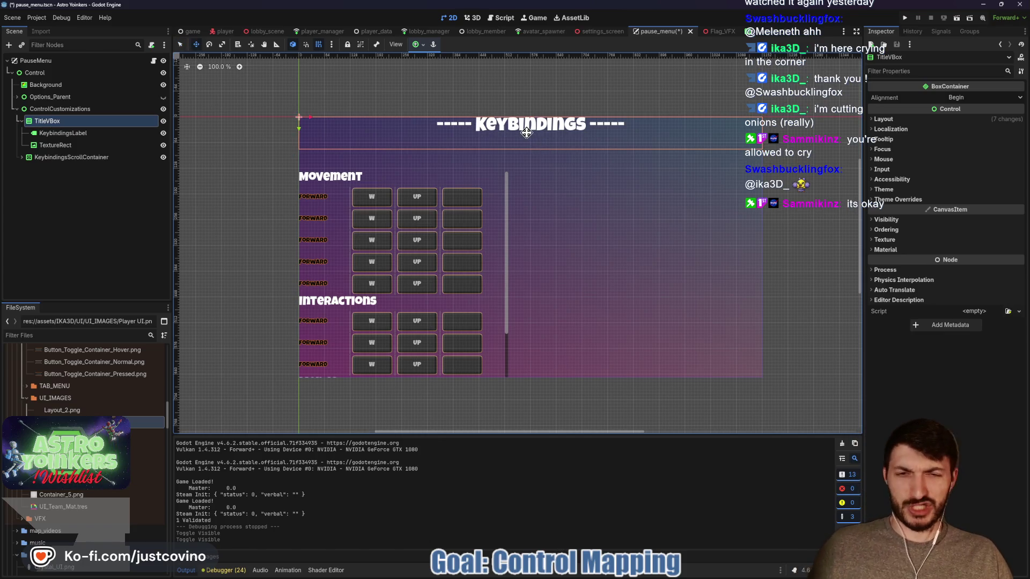
- Move TitleVBox down to (0, 16), lower its bottom anchor slightly, and save the scene
{"action": "left_click_drag", "start_coordinate": [526, 133], "coordinate": [528, 140]}
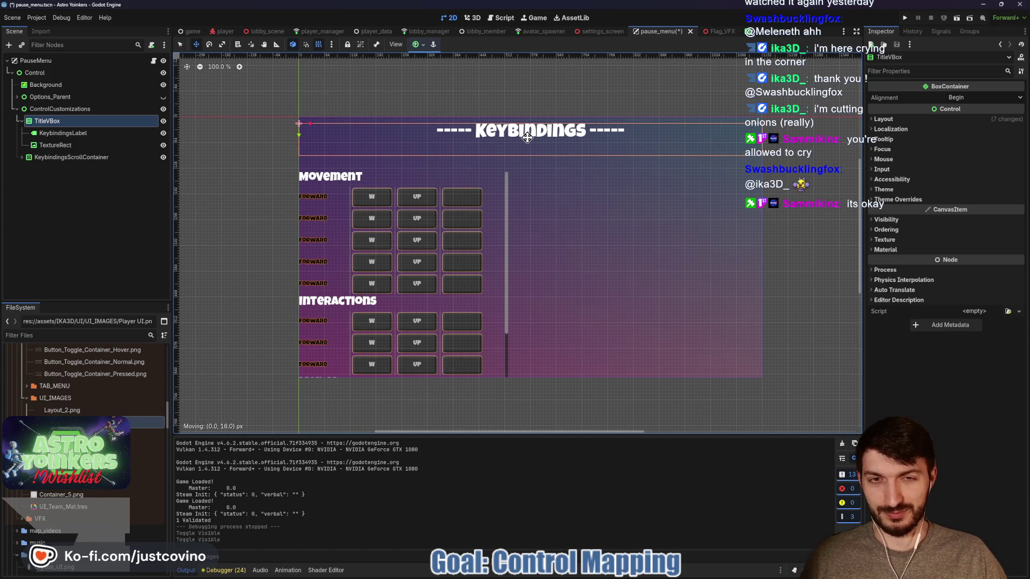
{"action": "key", "text": "ctrl+s"}
{"action": "key", "text": "q"}
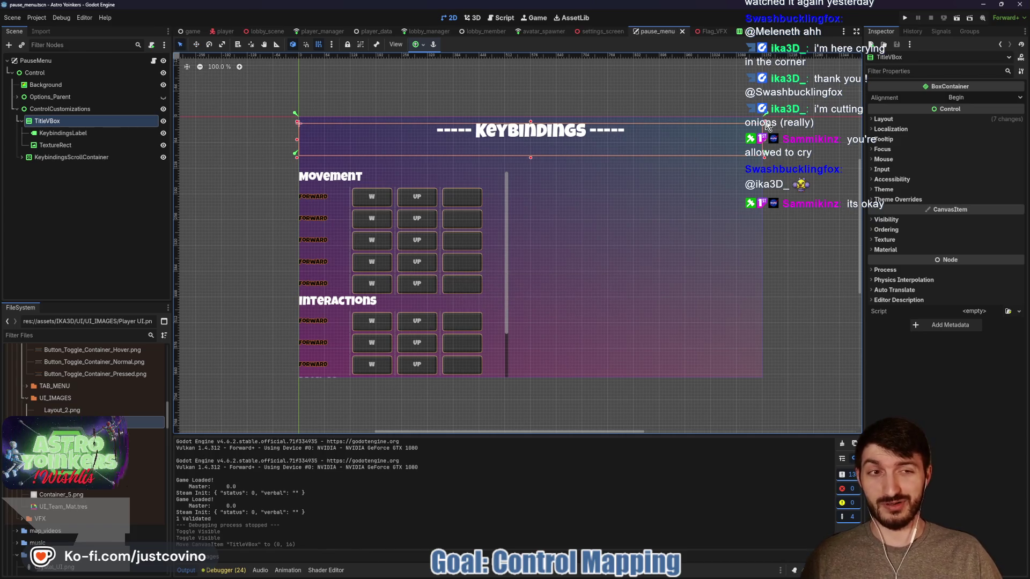
{"action": "left_click", "coordinate": [766, 127]}
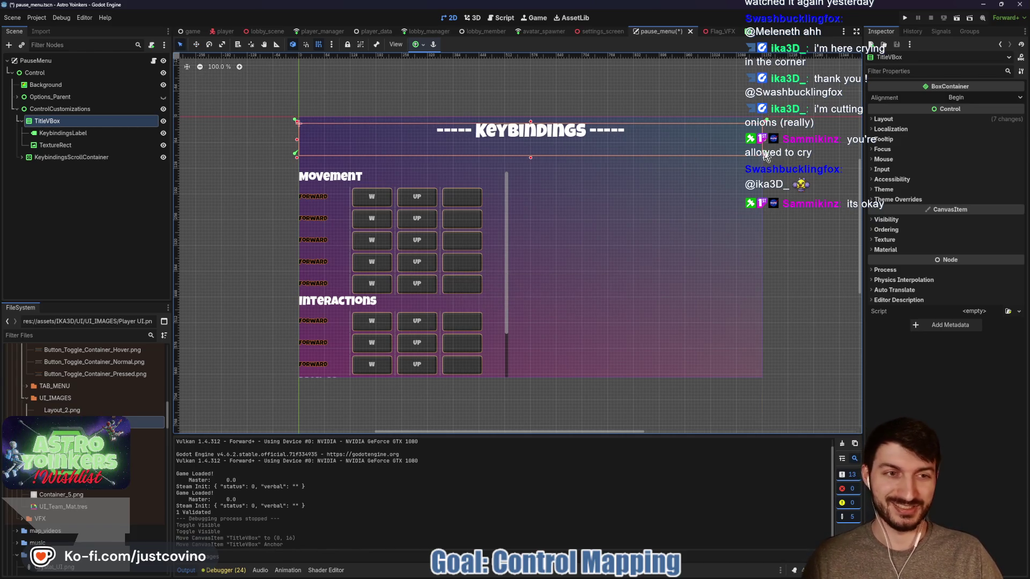
{"action": "left_click_drag", "start_coordinate": [765, 156], "coordinate": [765, 157]}
{"action": "key", "text": "ctrl+s"}
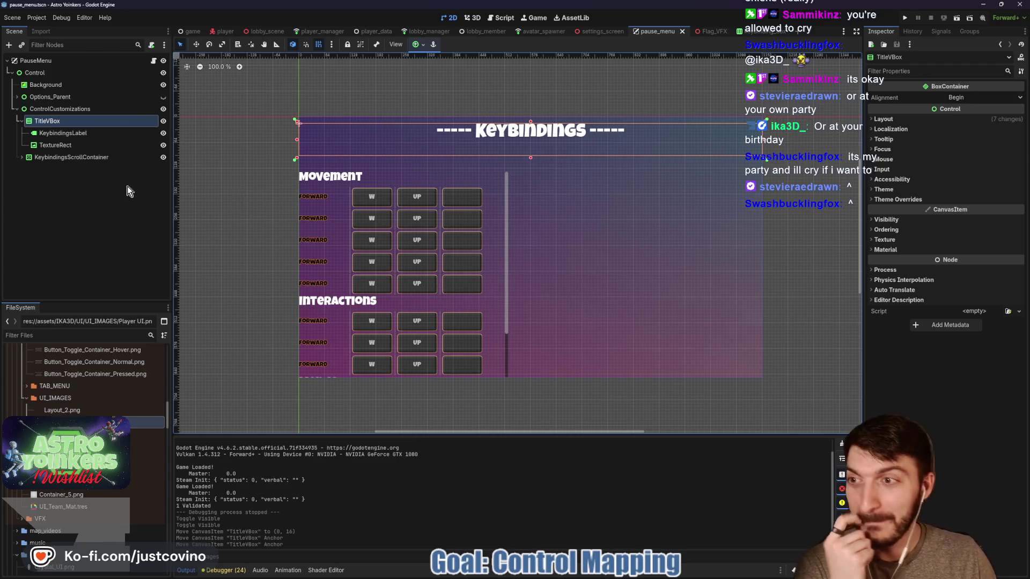
{"action": "left_click", "coordinate": [71, 157]}
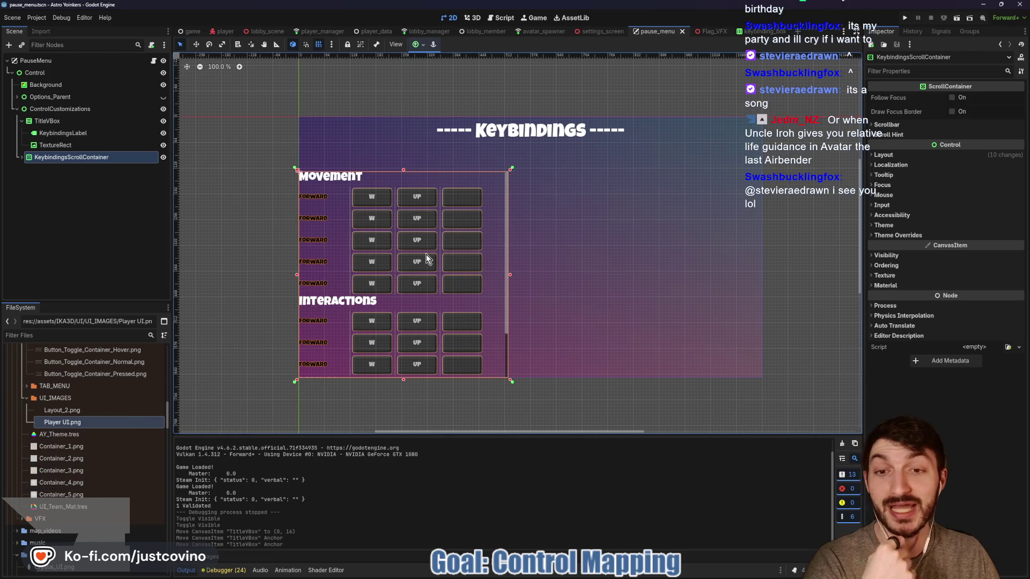
- Shift KeybindingsScrollContainer to (16, 136), nudge its left and right anchors right, and save
{"action": "key", "text": "w"}
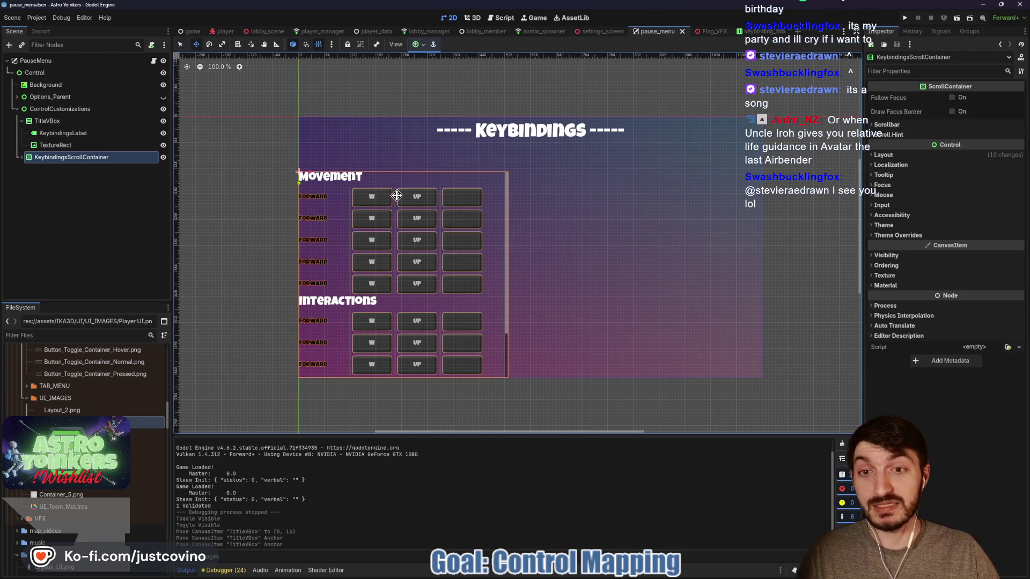
{"action": "left_click_drag", "start_coordinate": [399, 204], "coordinate": [403, 208]}
{"action": "key", "text": "q"}
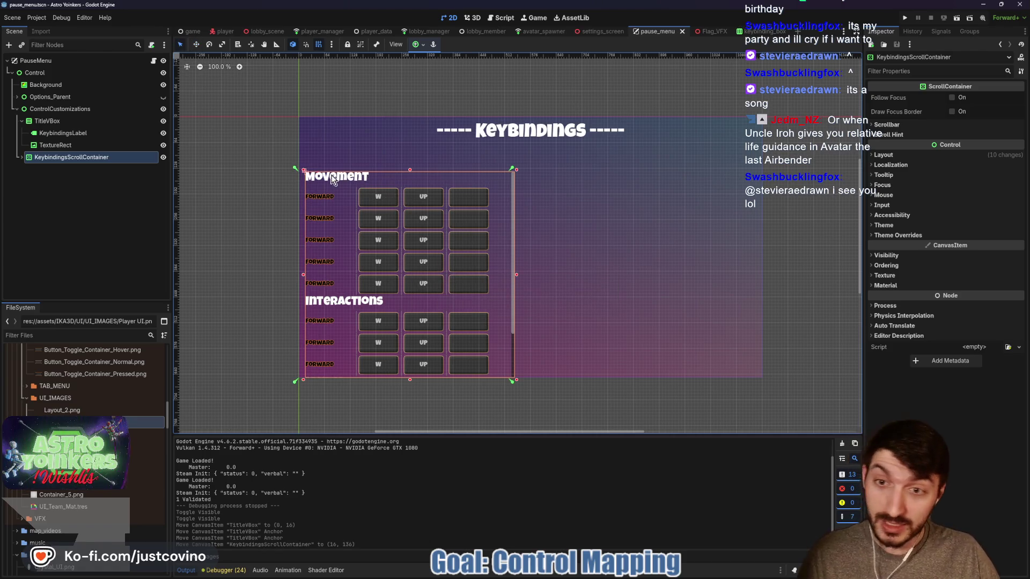
{"action": "left_click_drag", "start_coordinate": [295, 169], "coordinate": [302, 170]}
{"action": "left_click_drag", "start_coordinate": [510, 170], "coordinate": [518, 169]}
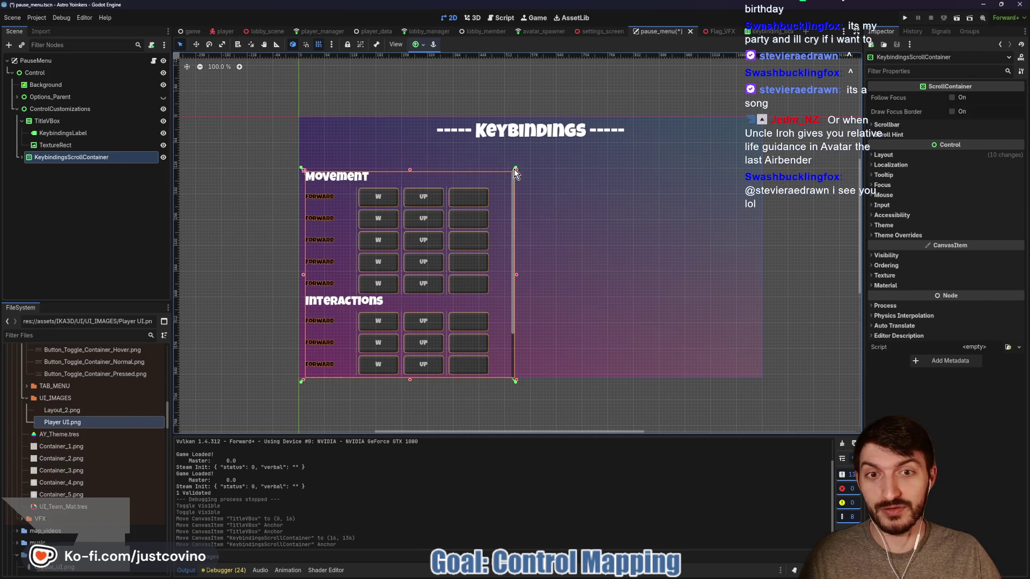
{"action": "key", "text": "ctrl+s"}
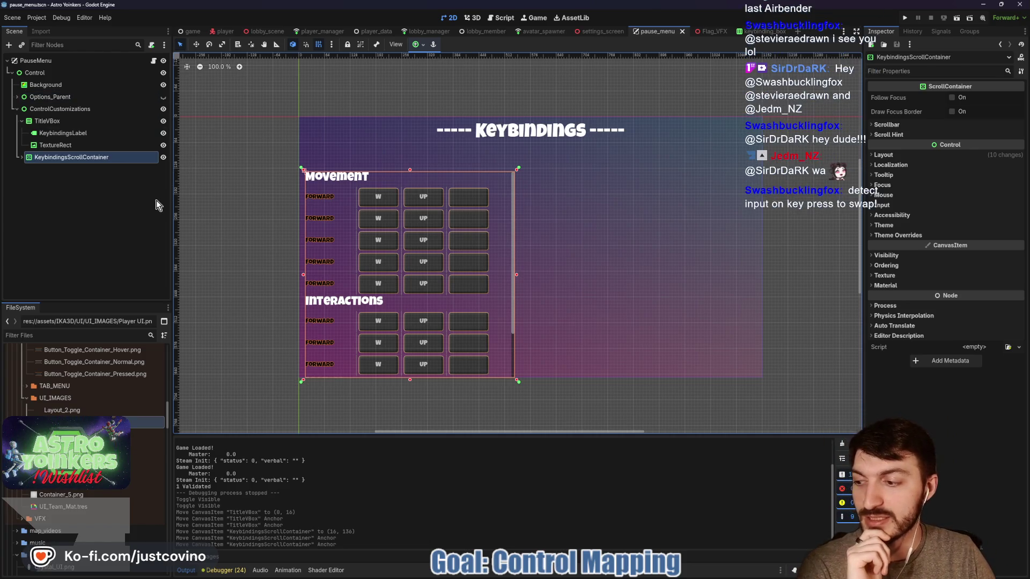
{"action": "left_click", "coordinate": [153, 61]}
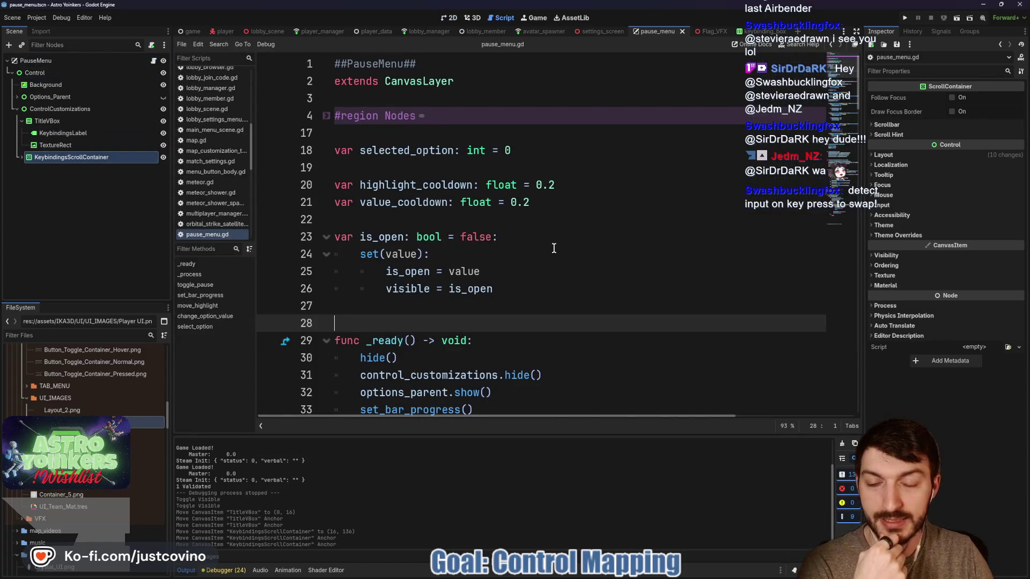
- Open the keybinding_box scene and view the KeyboardButton node's Focus properties
{"action": "scroll", "coordinate": [554, 249], "scroll_direction": "down", "scroll_amount": 7}
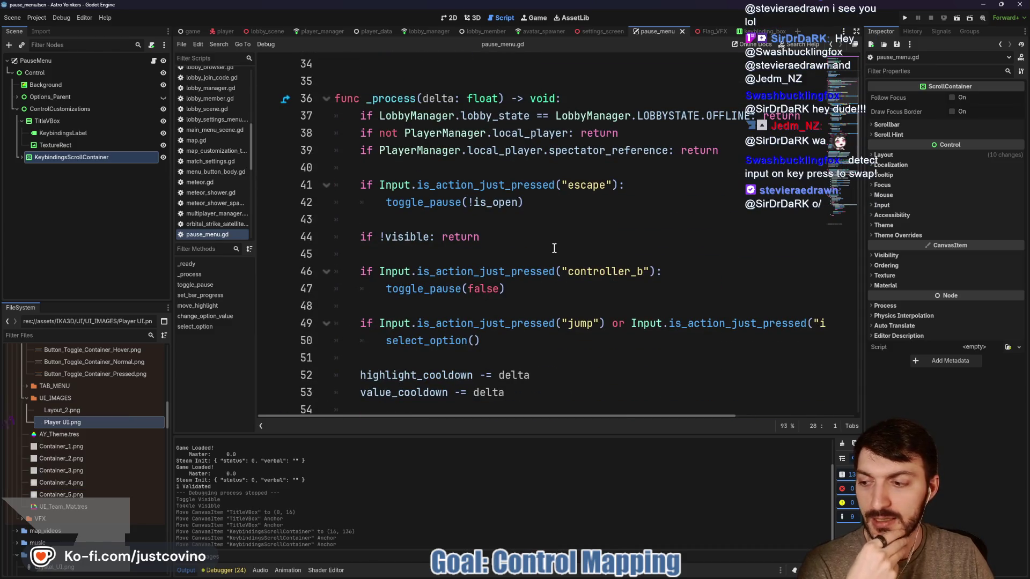
{"action": "left_click", "coordinate": [20, 158]}
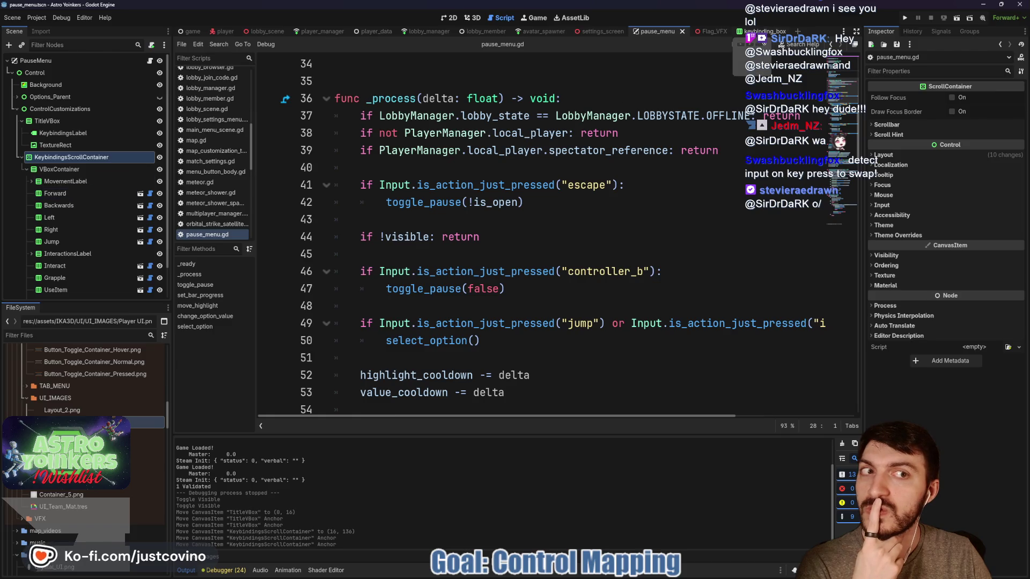
{"action": "left_click", "coordinate": [763, 33]}
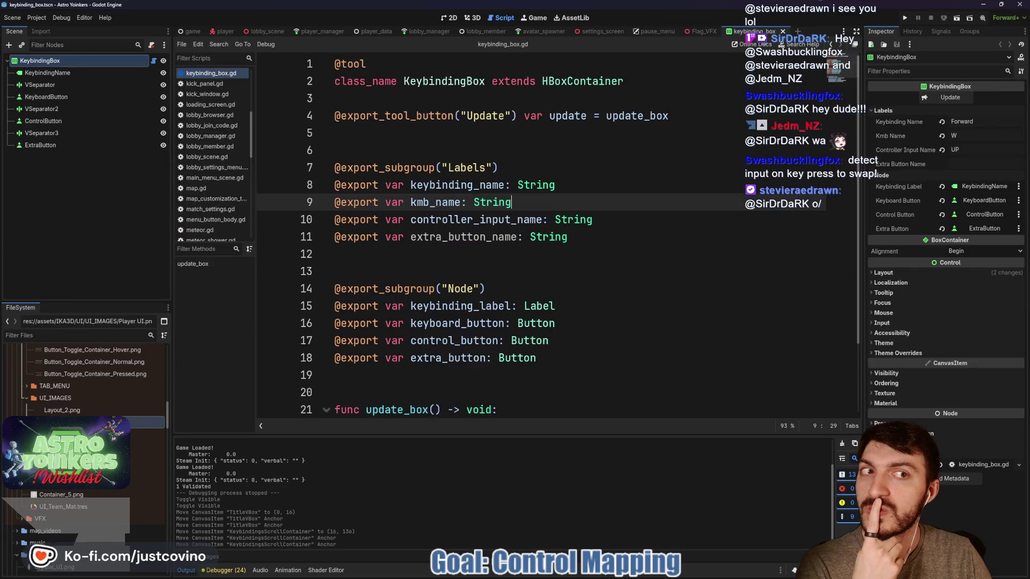
{"action": "left_click", "coordinate": [69, 98]}
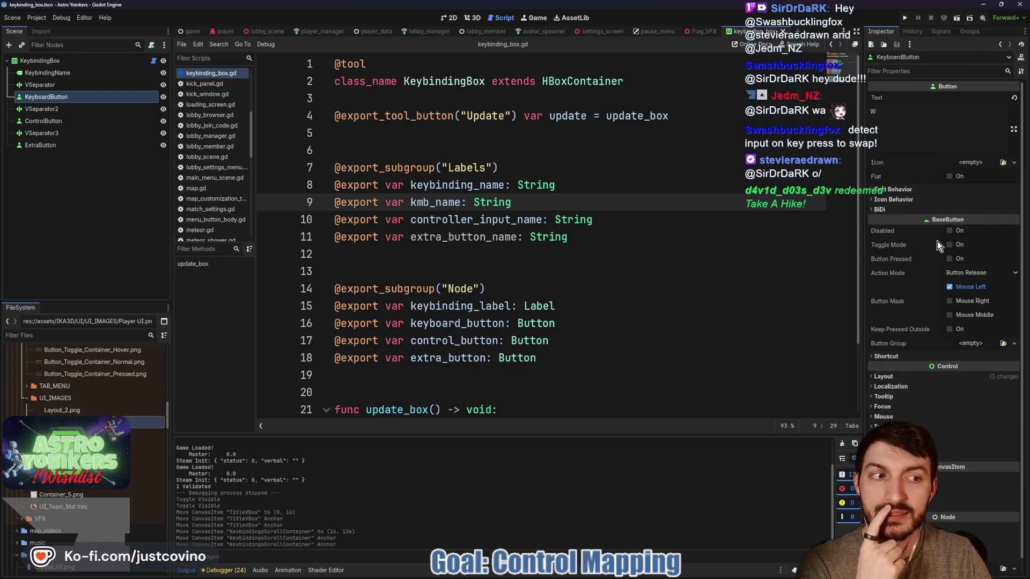
{"action": "left_click", "coordinate": [894, 407]}
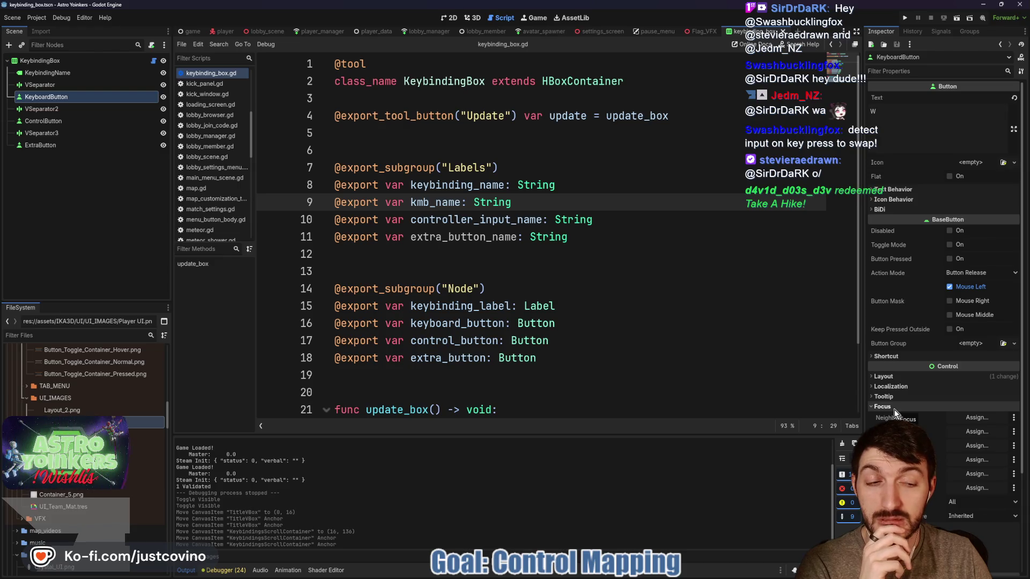
- Look over the keybinding_box script, then return to the pause_menu scene
{"action": "left_click", "coordinate": [566, 291]}
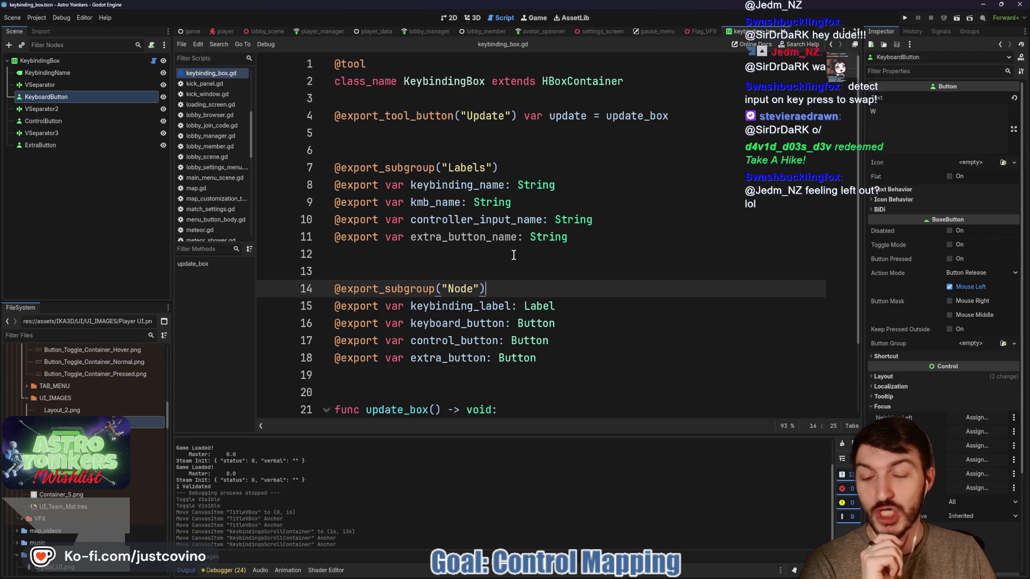
{"action": "left_click", "coordinate": [451, 149]}
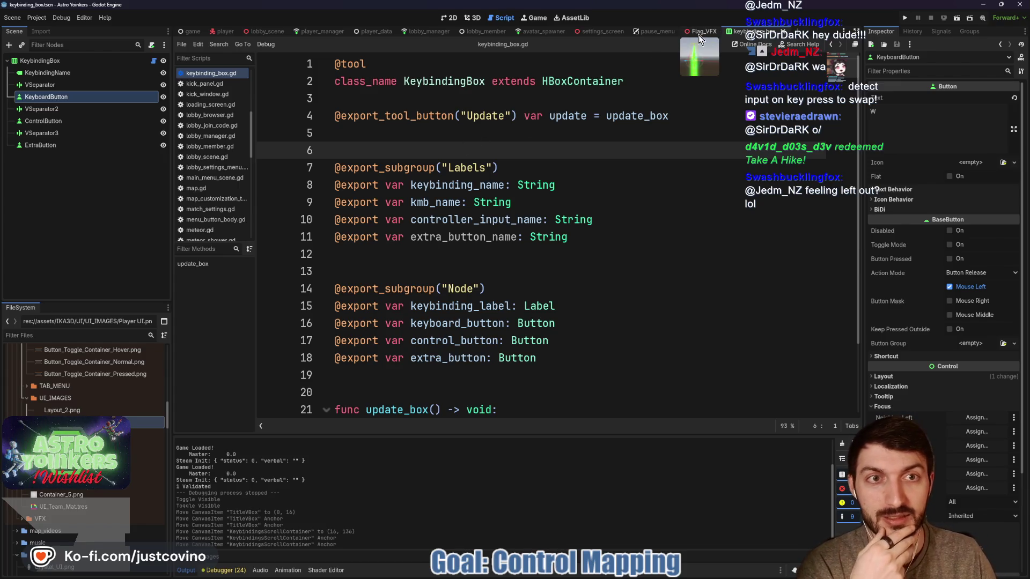
{"action": "left_click", "coordinate": [643, 33]}
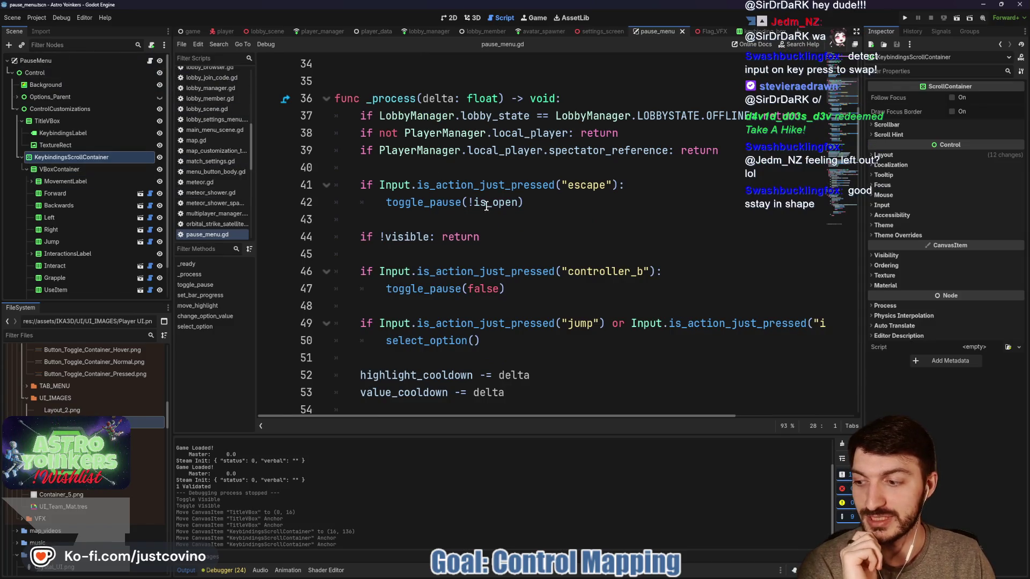
- Read pause_menu.gd's _process input handling, checking the is_open and get_action_strength info
{"action": "mouse_move", "coordinate": [488, 209]}
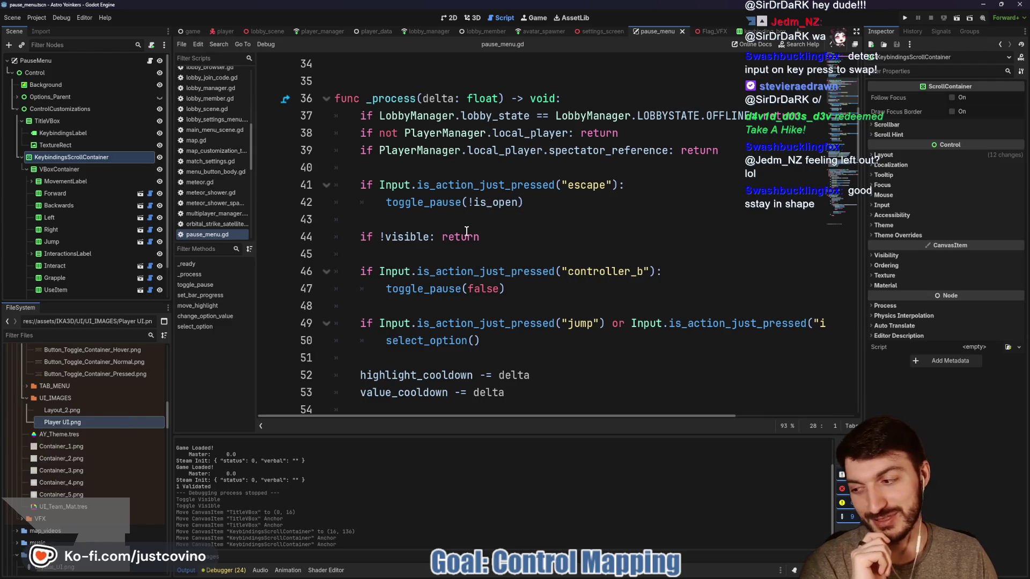
{"action": "left_click", "coordinate": [538, 225]}
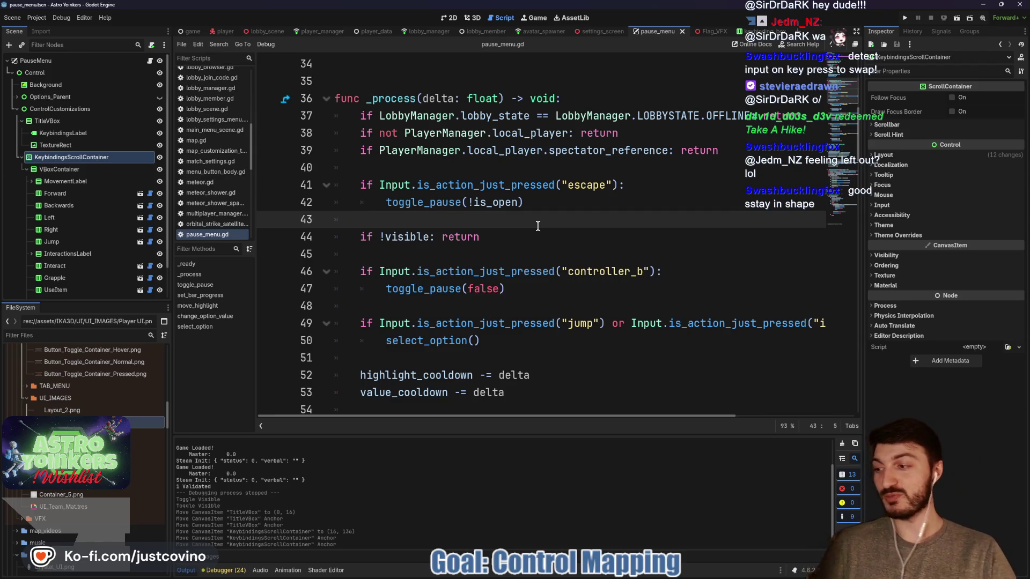
{"action": "scroll", "coordinate": [534, 223], "scroll_direction": "down", "scroll_amount": 5}
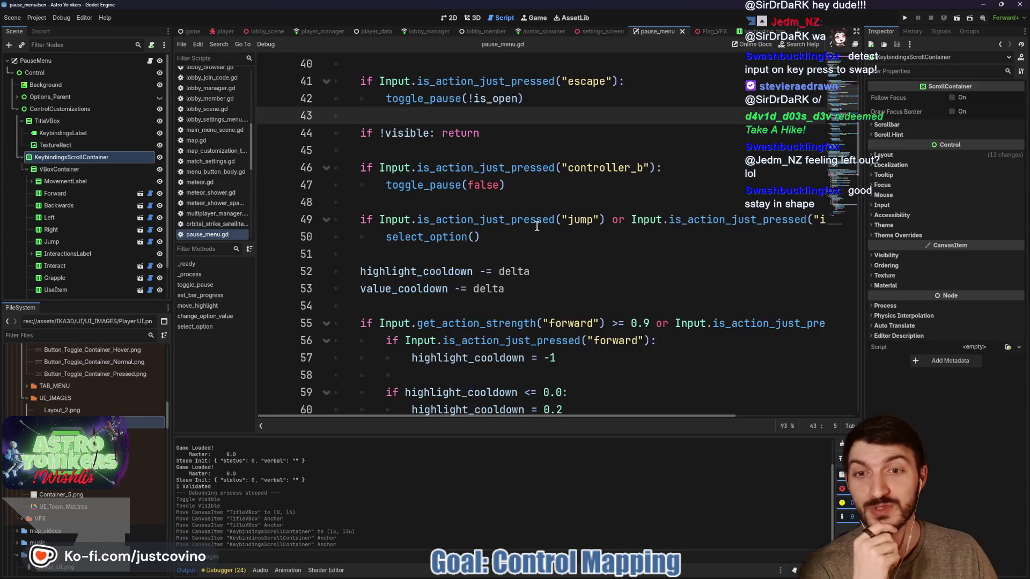
{"action": "left_click", "coordinate": [486, 149]}
{"action": "scroll", "coordinate": [486, 150], "scroll_direction": "down", "scroll_amount": 3}
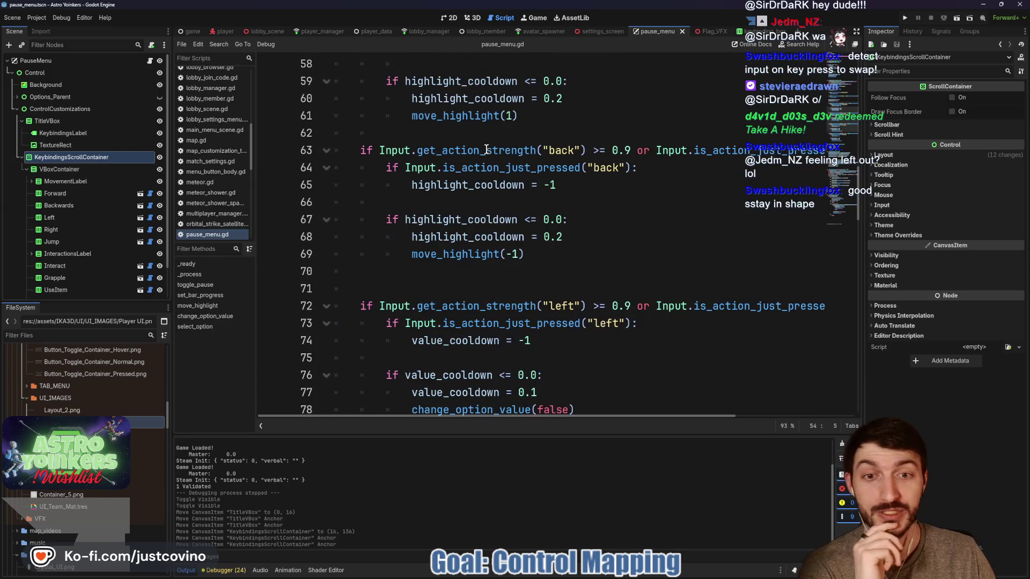
{"action": "left_click", "coordinate": [479, 140]}
{"action": "mouse_move", "coordinate": [479, 141]}
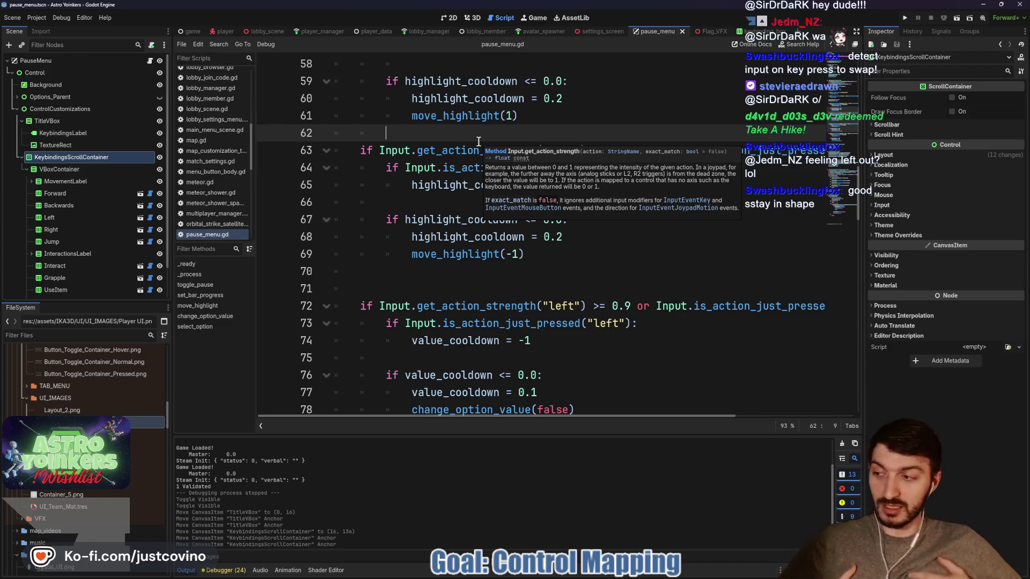
{"action": "left_click", "coordinate": [498, 150]}
- Scroll through toggle_pause and change_option_value, then unfold the script's Nodes region
{"action": "scroll", "coordinate": [505, 149], "scroll_direction": "down", "scroll_amount": 1}
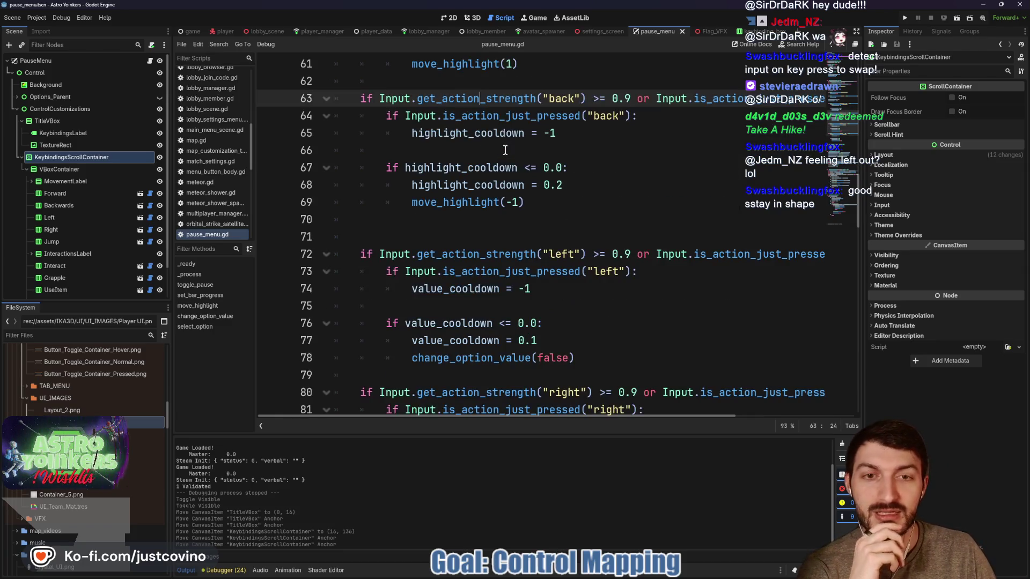
{"action": "scroll", "coordinate": [505, 150], "scroll_direction": "down", "scroll_amount": 1}
{"action": "scroll", "coordinate": [505, 150], "scroll_direction": "down", "scroll_amount": 1}
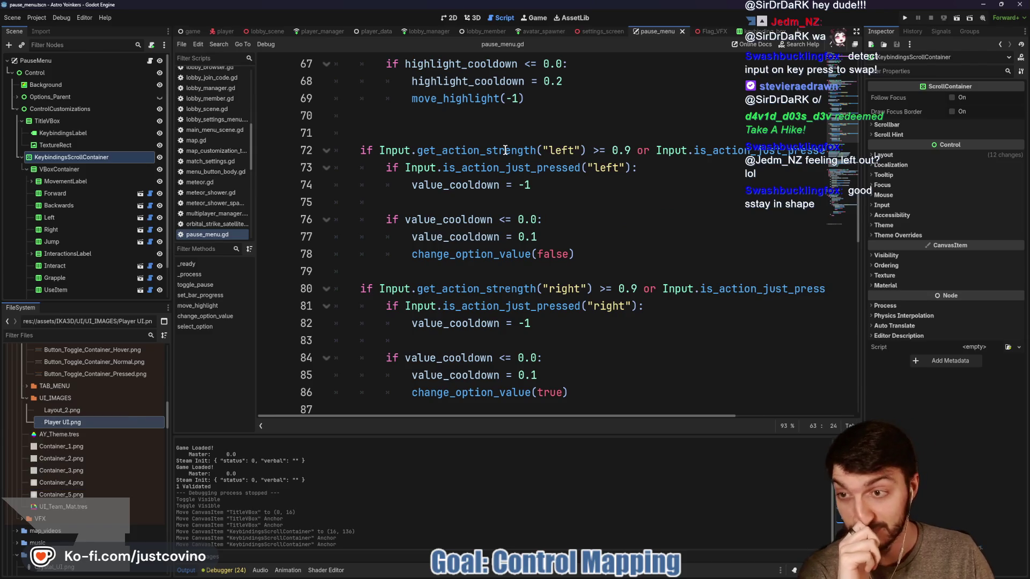
{"action": "scroll", "coordinate": [505, 150], "scroll_direction": "down", "scroll_amount": 4}
{"action": "left_click", "coordinate": [514, 196]}
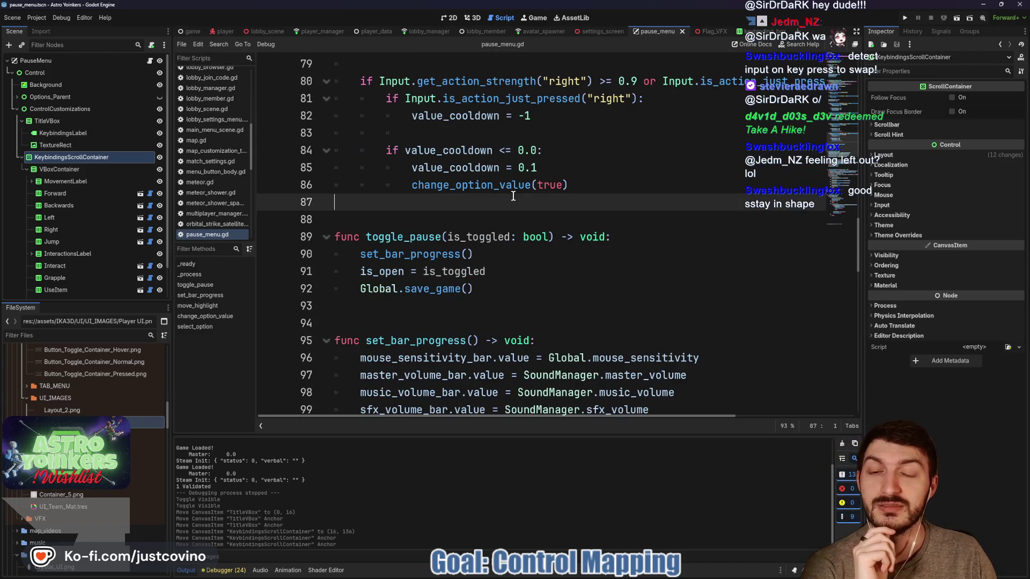
{"action": "scroll", "coordinate": [513, 196], "scroll_direction": "down", "scroll_amount": 3}
{"action": "left_click", "coordinate": [482, 159]}
{"action": "scroll", "coordinate": [483, 160], "scroll_direction": "down", "scroll_amount": 2}
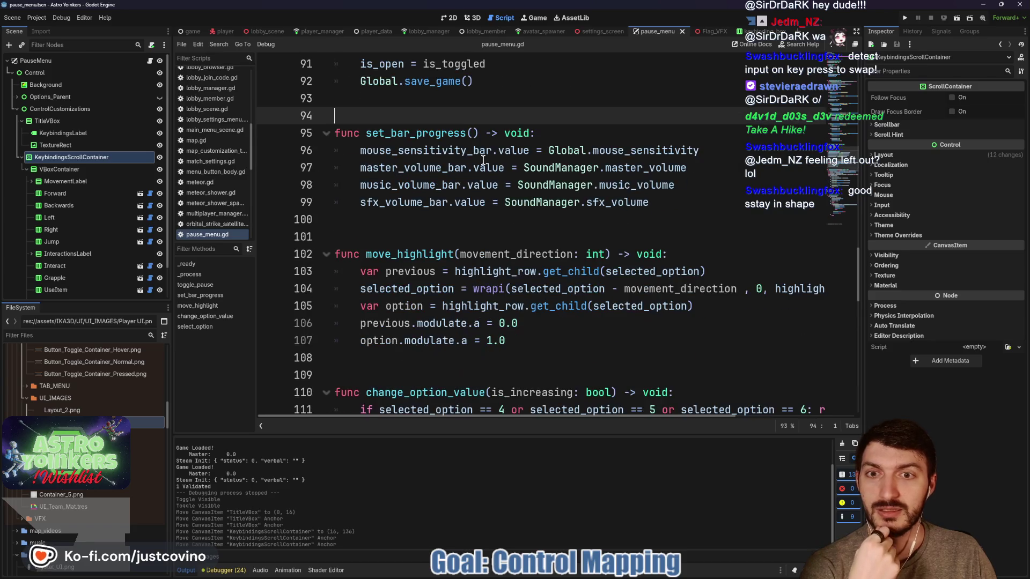
{"action": "scroll", "coordinate": [483, 160], "scroll_direction": "down", "scroll_amount": 1}
{"action": "scroll", "coordinate": [483, 160], "scroll_direction": "down", "scroll_amount": 2}
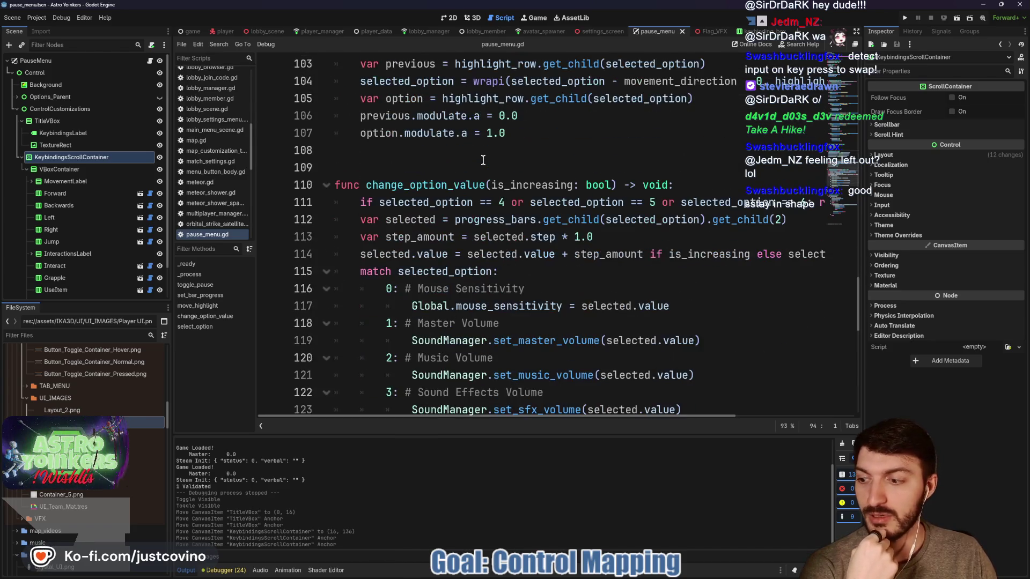
{"action": "scroll", "coordinate": [483, 160], "scroll_direction": "down", "scroll_amount": 1}
{"action": "scroll", "coordinate": [483, 160], "scroll_direction": "down", "scroll_amount": 1}
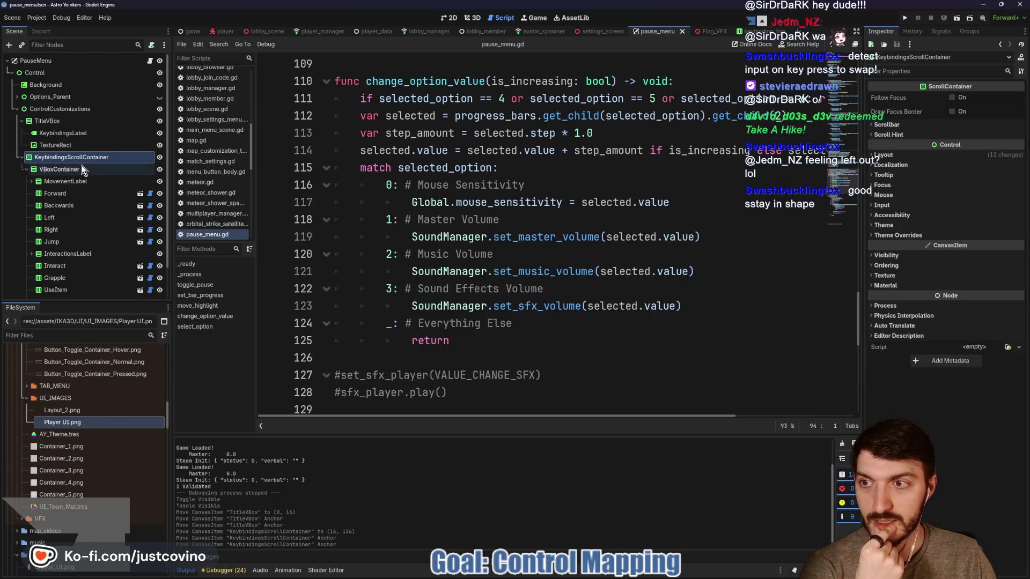
{"action": "scroll", "coordinate": [496, 207], "scroll_direction": "up", "scroll_amount": 12}
{"action": "scroll", "coordinate": [496, 207], "scroll_direction": "up", "scroll_amount": 20}
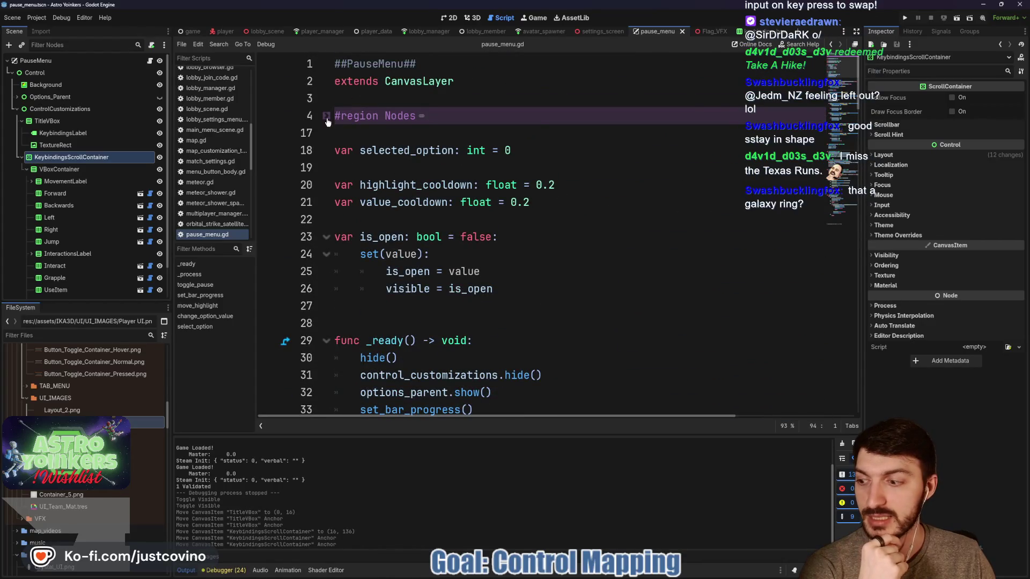
{"action": "left_click", "coordinate": [326, 116]}
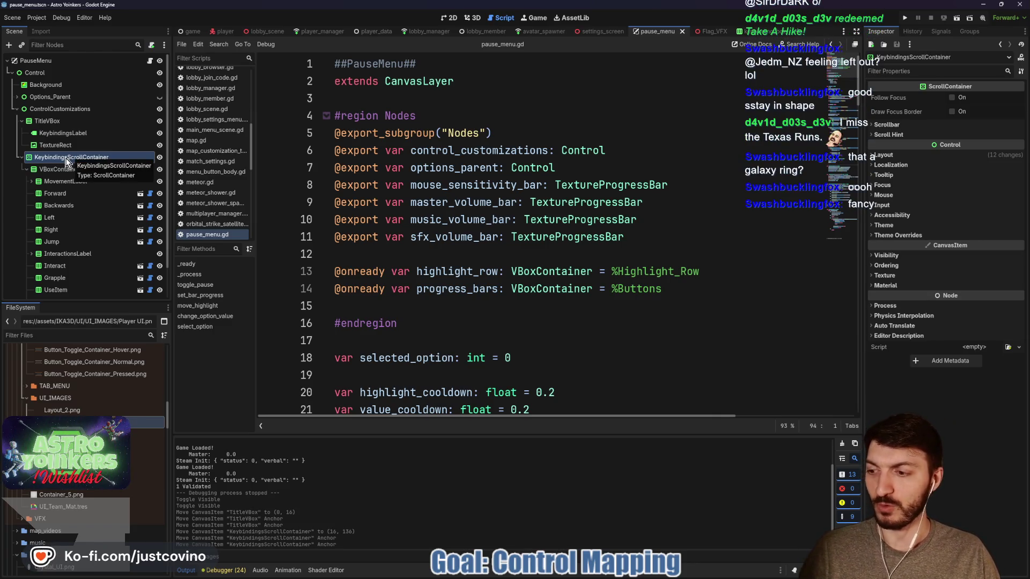
- Ctrl-drag KeybindingsScrollContainer onto line 12 to export keybindings_scroll_container as a ScrollContainer
{"action": "mouse_move", "coordinate": [67, 161]}
{"action": "left_mouse_down"}
{"action": "mouse_move", "coordinate": [86, 180]}
{"action": "mouse_move", "coordinate": [346, 254]}
{"action": "left_mouse_up"}
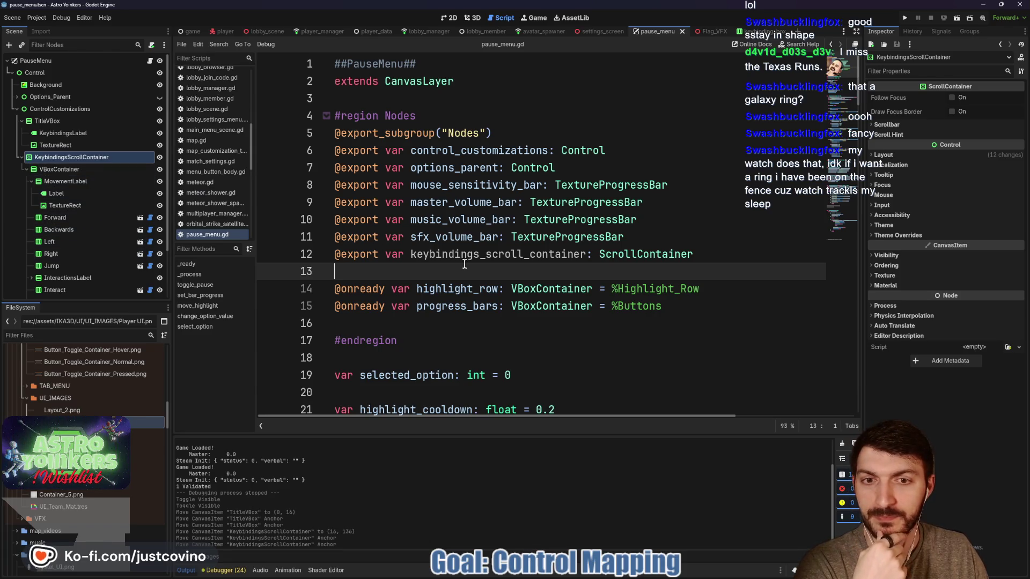
{"action": "scroll", "coordinate": [465, 264], "scroll_direction": "down", "scroll_amount": 4}
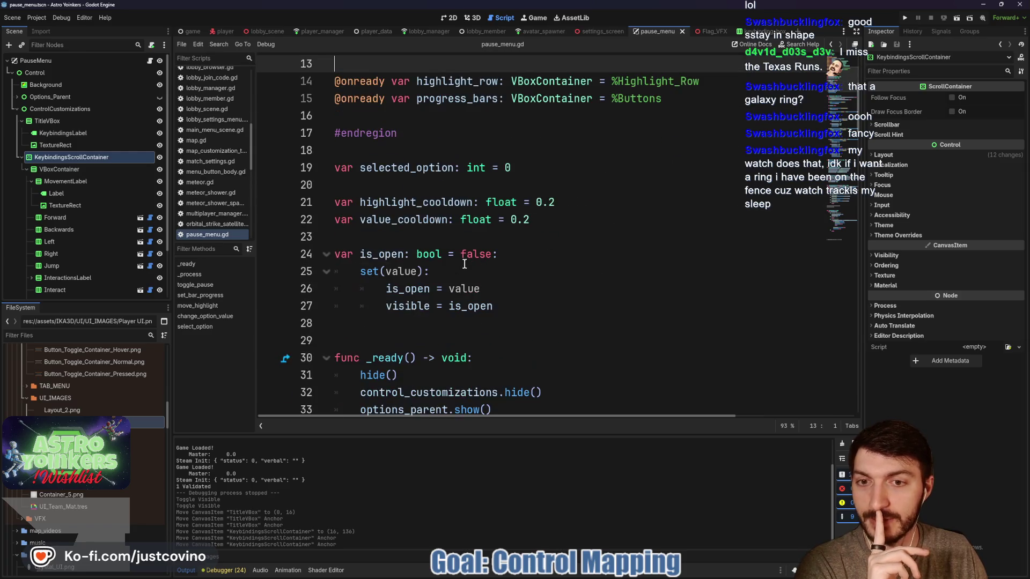
{"action": "scroll", "coordinate": [465, 264], "scroll_direction": "up", "scroll_amount": 3}
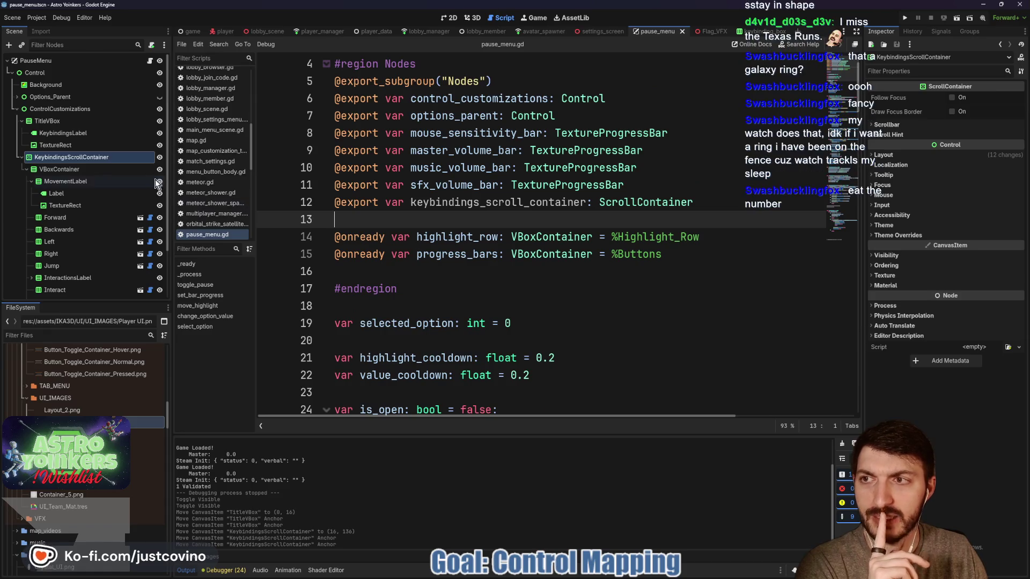
{"action": "key", "text": "shift+Up"}
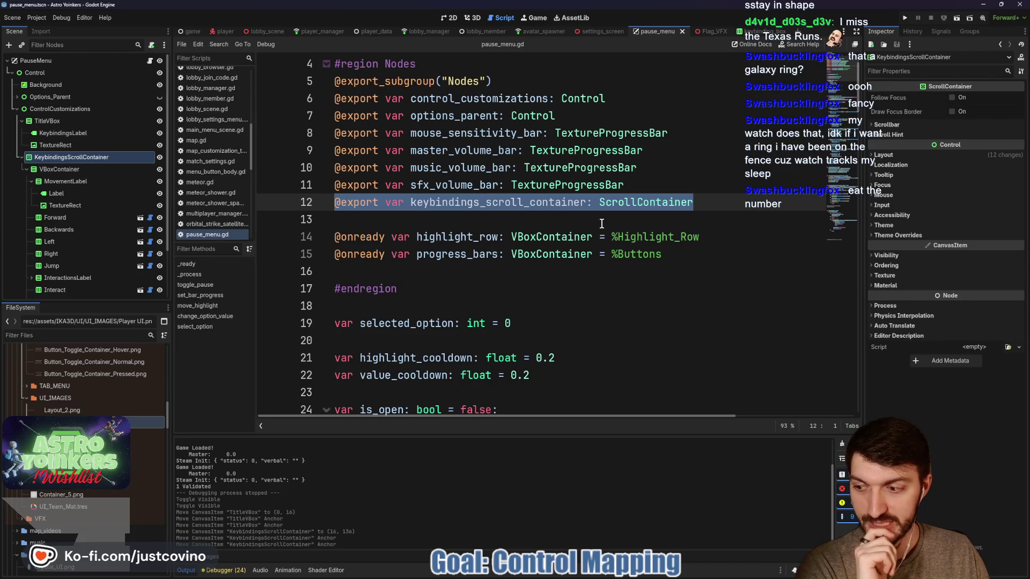
- Remove the keybindings_scroll_container export and attach a new script to KeybindingsScrollContainer in res://game/custom_ui
{"action": "key", "text": "ctrl+x"}
{"action": "key", "text": "BackSpace"}
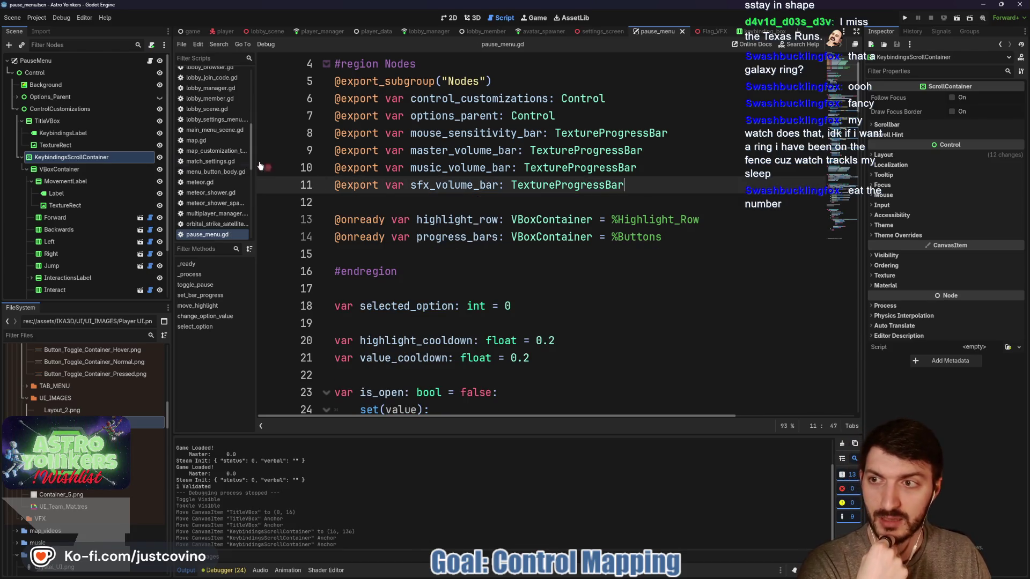
{"action": "left_click", "coordinate": [152, 44]}
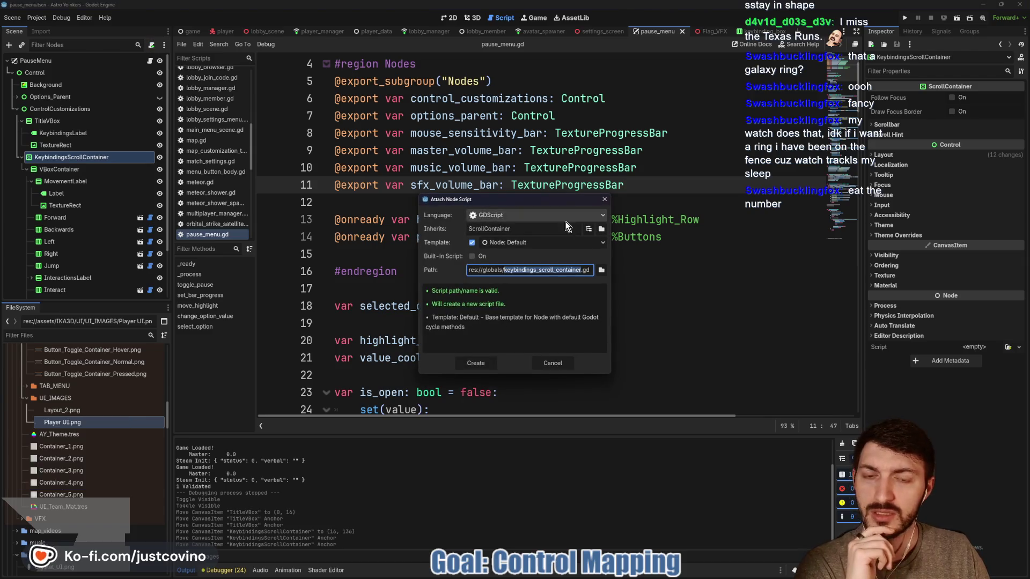
{"action": "left_click", "coordinate": [601, 270]}
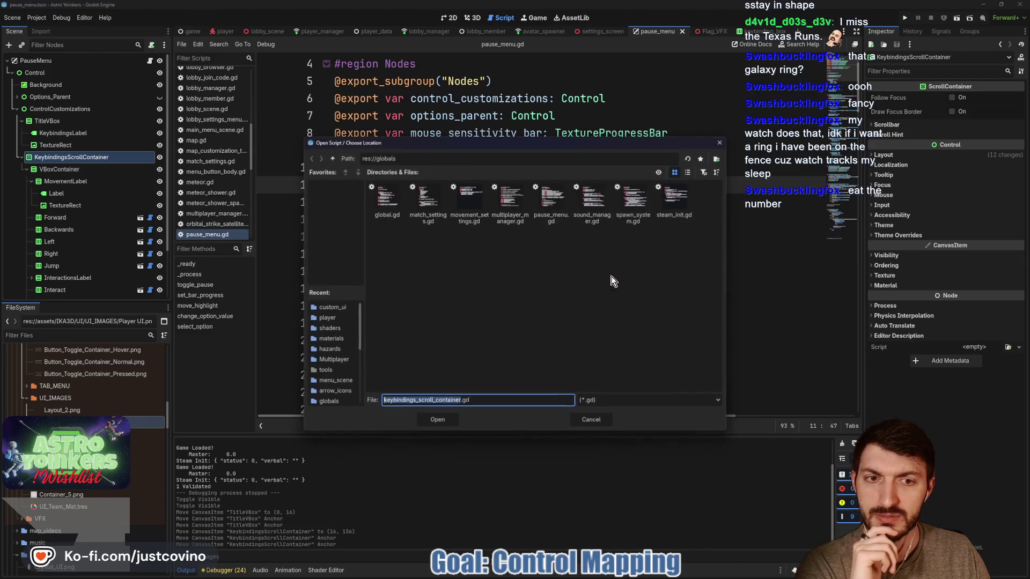
{"action": "left_click", "coordinate": [333, 159]}
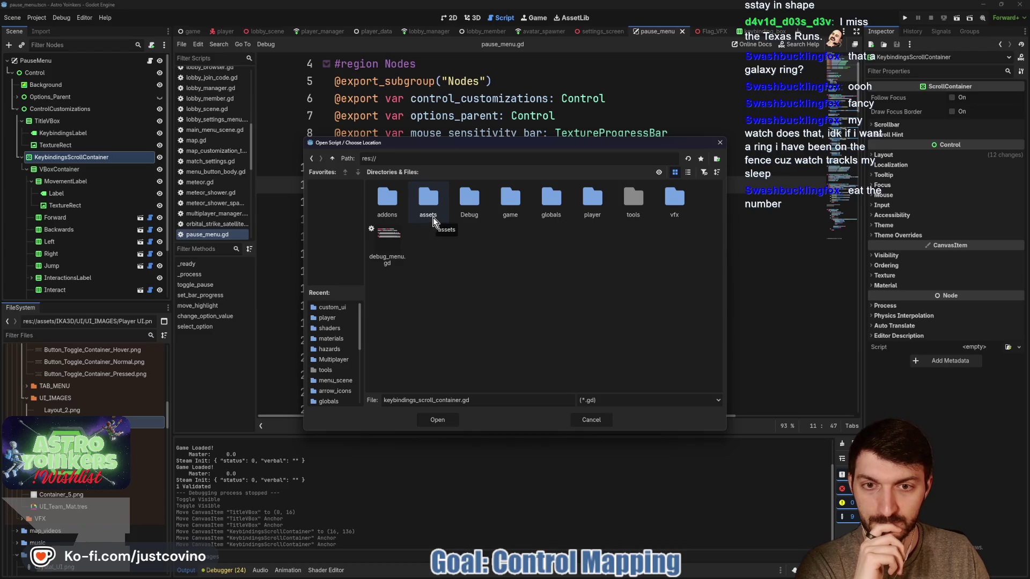
{"action": "double_click", "coordinate": [501, 207]}
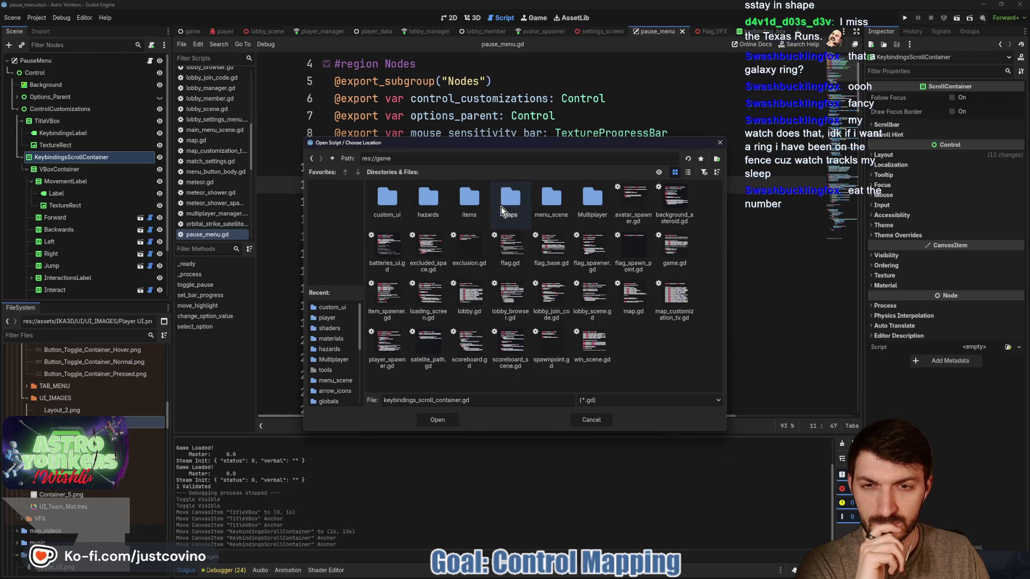
{"action": "double_click", "coordinate": [380, 200]}
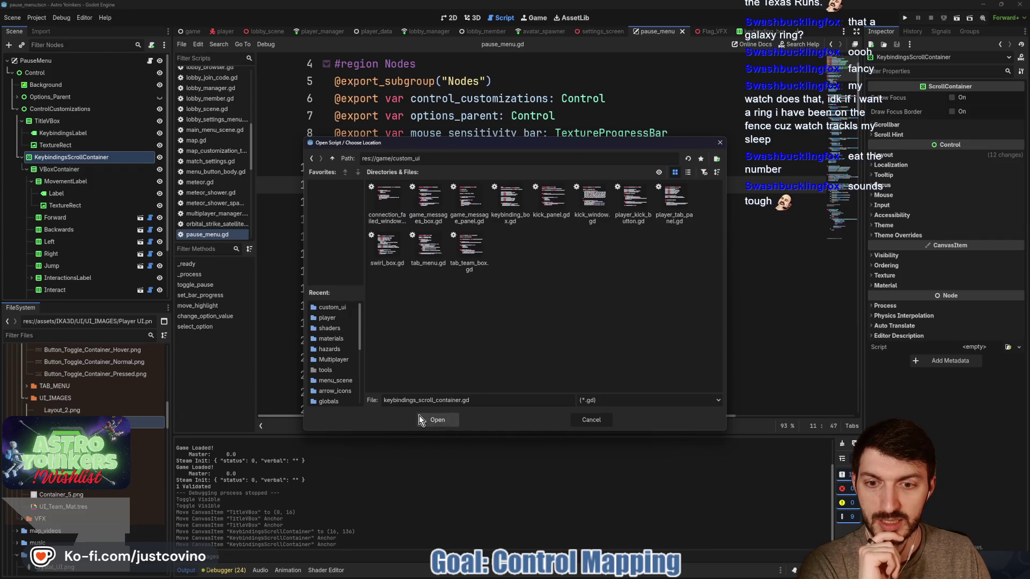
{"action": "left_click", "coordinate": [436, 420]}
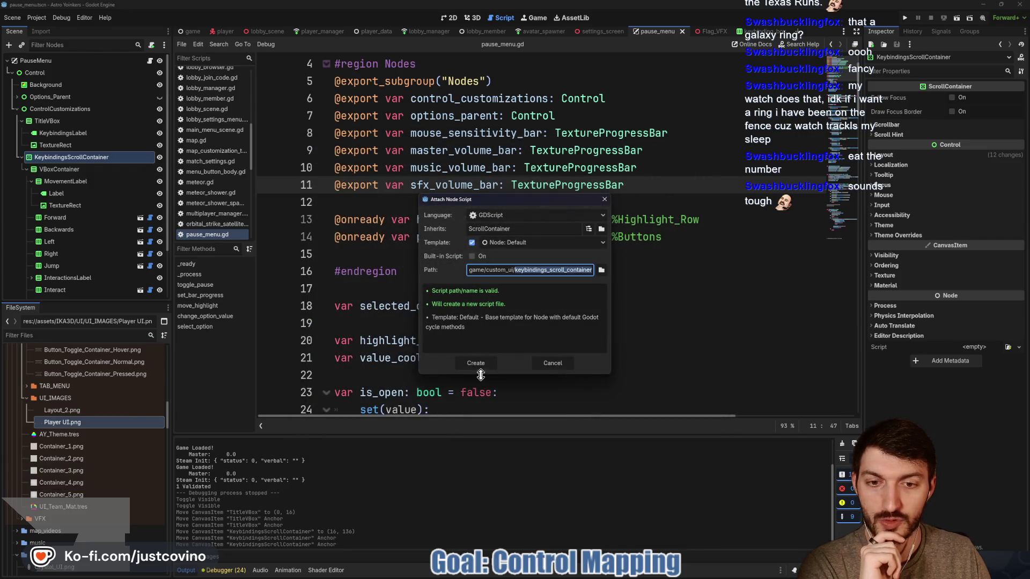
{"action": "left_click", "coordinate": [476, 359]}
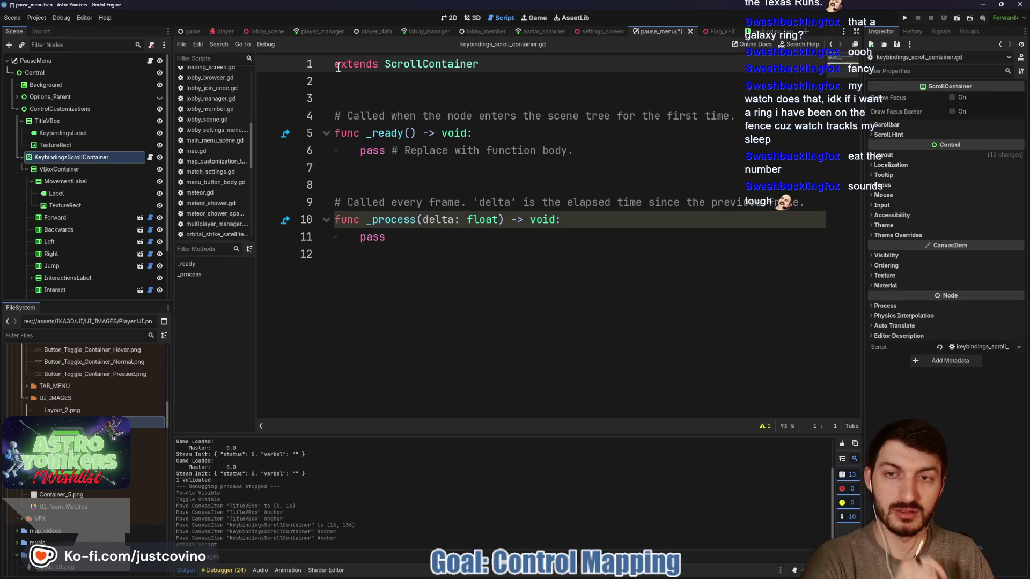
- Declare class_name KeybindingsScrollContainer, delete the template _ready and _process functions, and save
{"action": "type", "text": "class_name"}
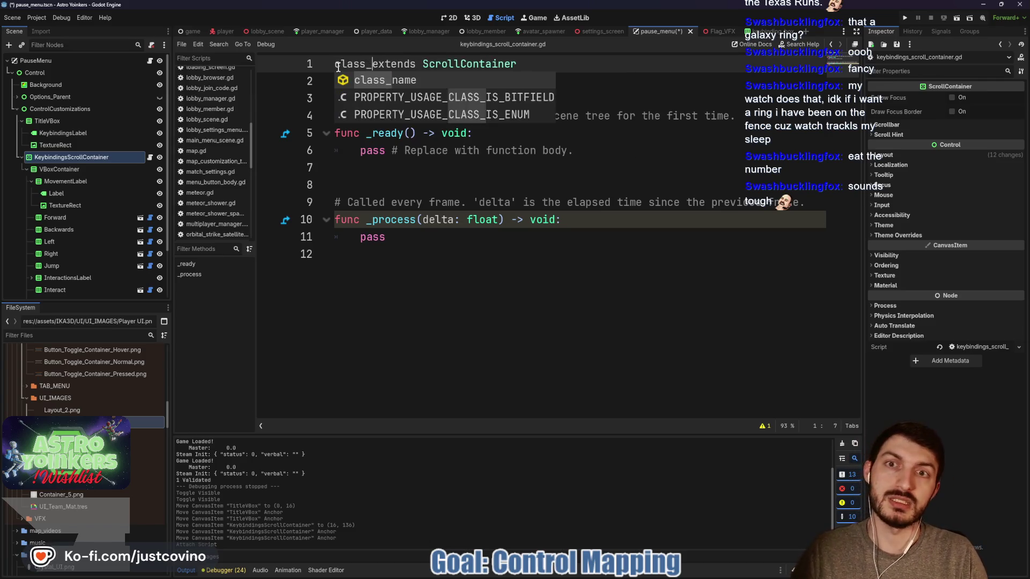
{"action": "type", "text": " Keybi"}
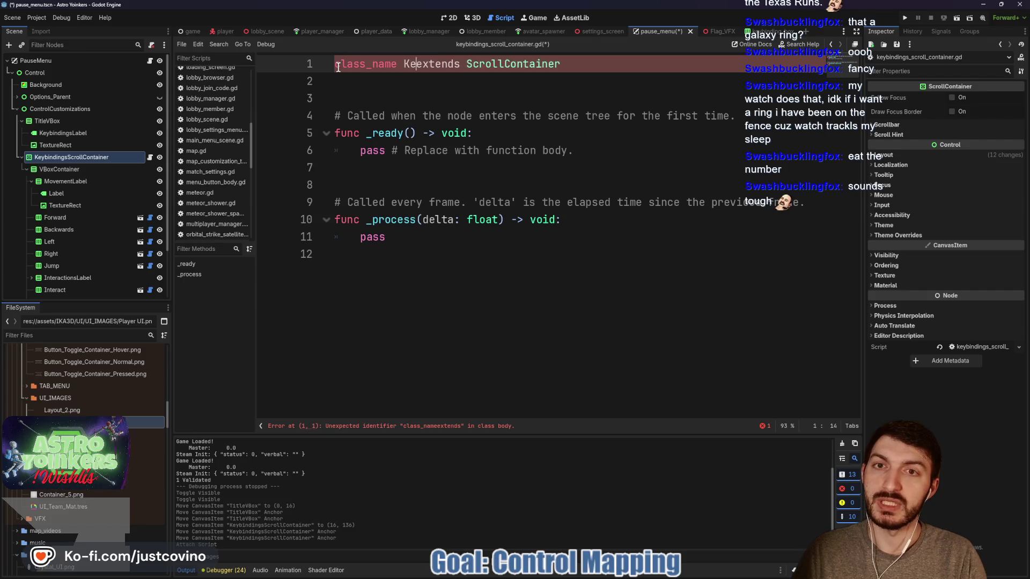
{"action": "type", "text": "ndings"}
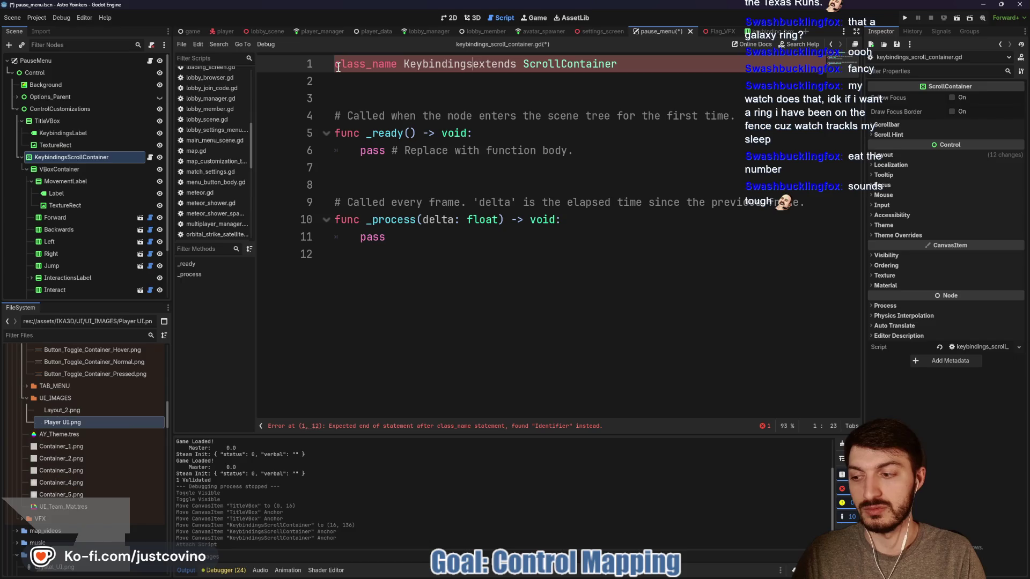
{"action": "type", "text": "ScrollConti"}
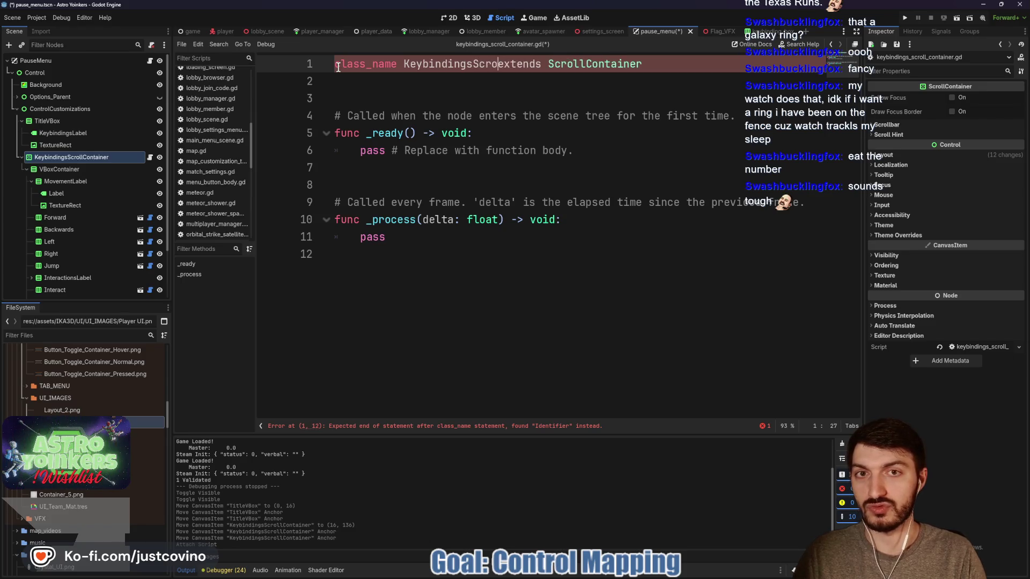
{"action": "type", "text": "iner"}
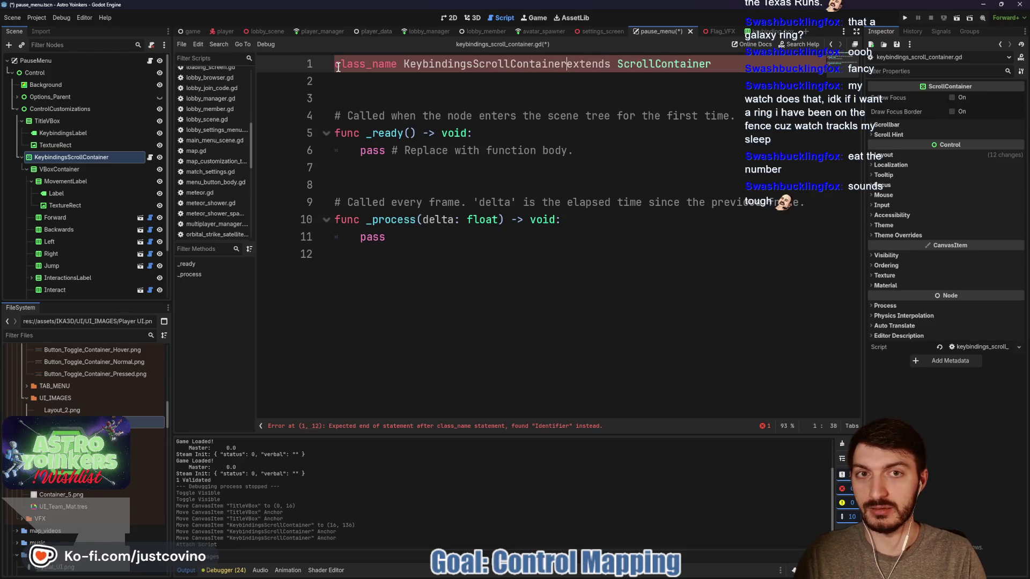
{"action": "left_click", "coordinate": [404, 86]}
{"action": "key", "text": "ctrl+s"}
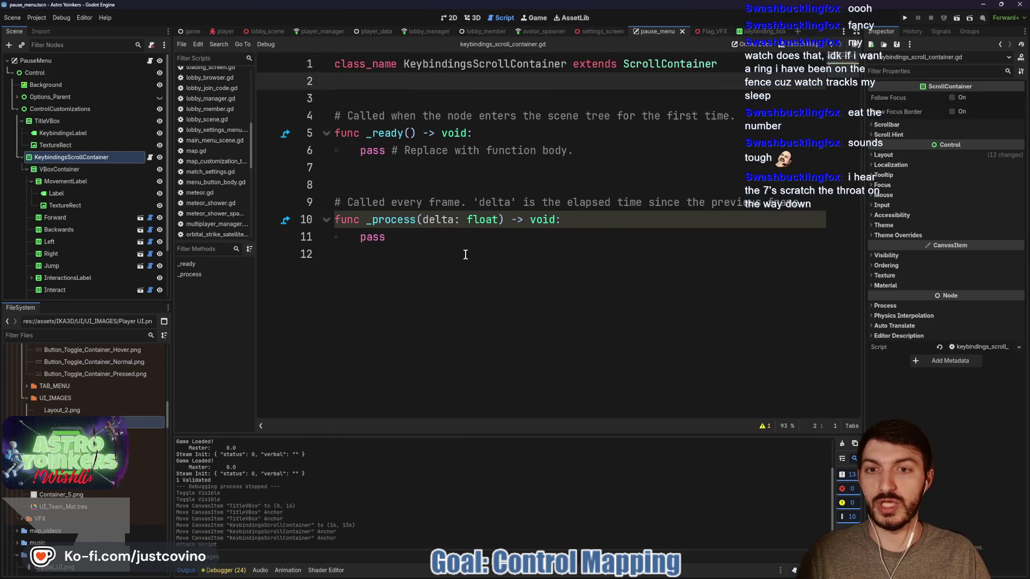
{"action": "left_click_drag", "start_coordinate": [467, 252], "coordinate": [317, 110]}
{"action": "key", "text": "BackSpace"}
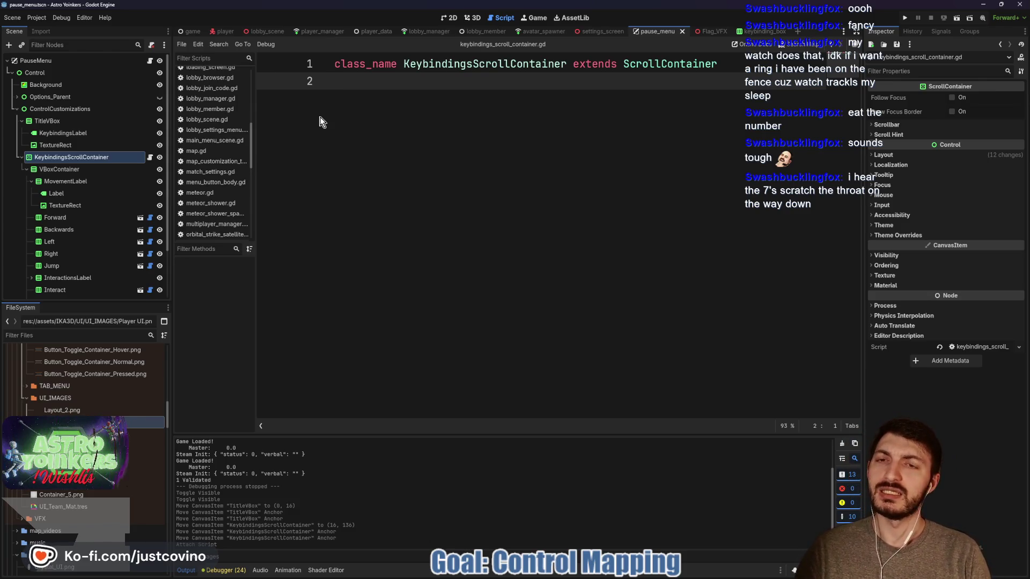
{"action": "key", "text": "Return"}
{"action": "key", "text": "ctrl+s"}
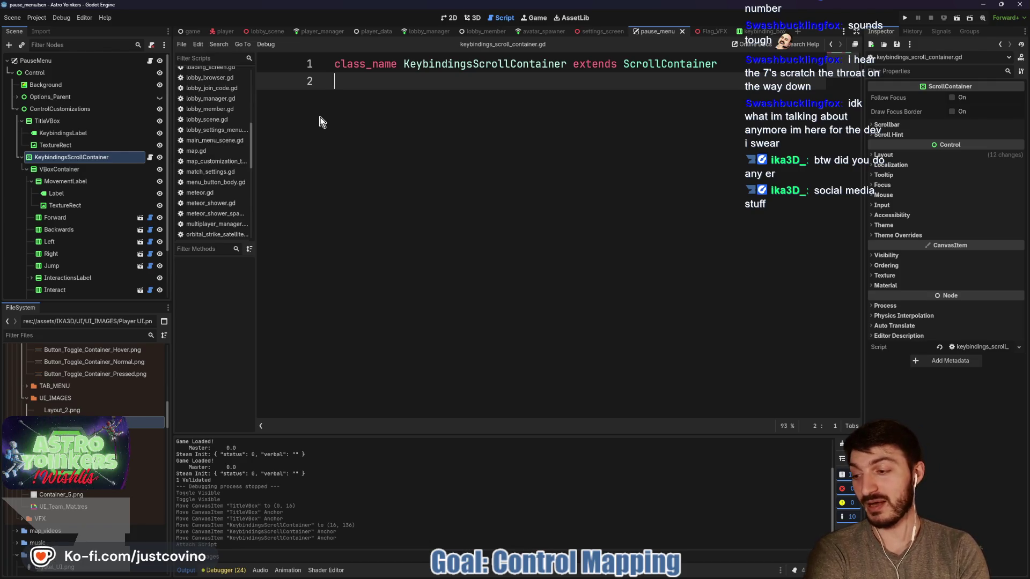
{"action": "key", "text": "ctrl+s"}
{"action": "key", "text": "Return"}
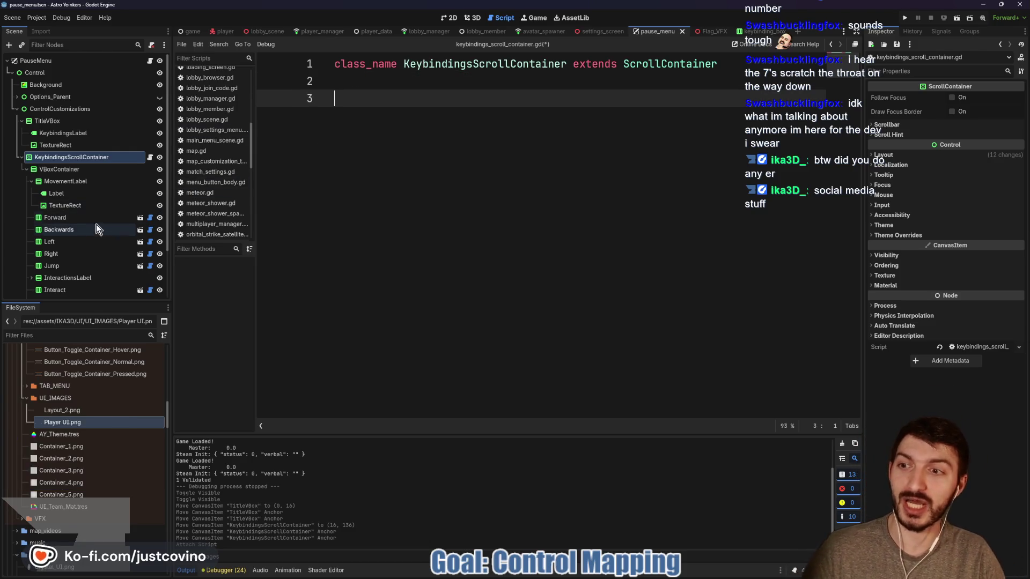
- Multi-select the Forward through Jump keybinding rows, then start an '@' annotation on line 3 of keybindings_scroll_container.gd
{"action": "scroll", "coordinate": [89, 234], "scroll_direction": "down", "scroll_amount": 1}
{"action": "scroll", "coordinate": [89, 234], "scroll_direction": "down", "scroll_amount": 1}
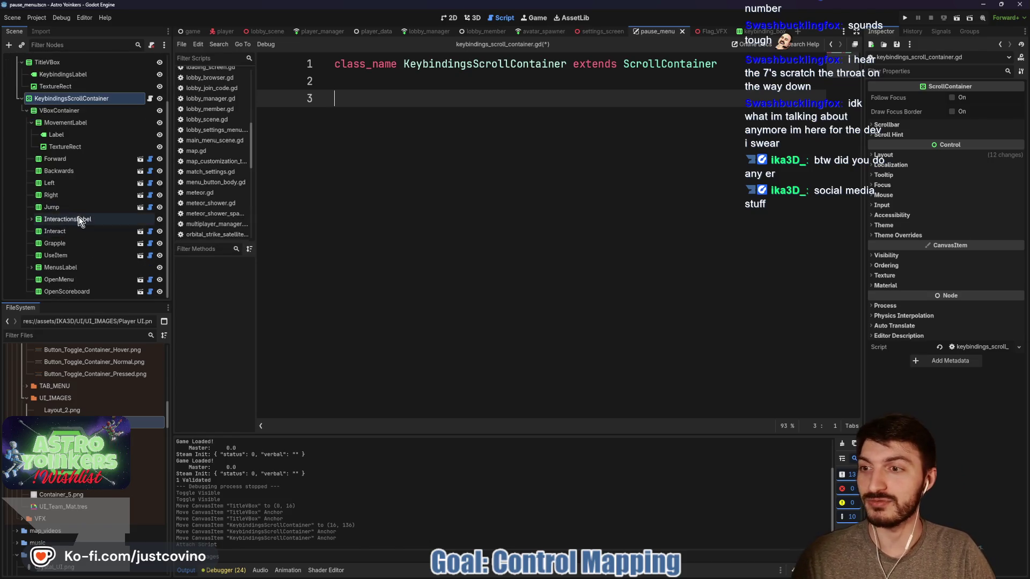
{"action": "left_click", "coordinate": [83, 207]}
{"action": "left_click", "coordinate": [64, 160], "text": "shift"}
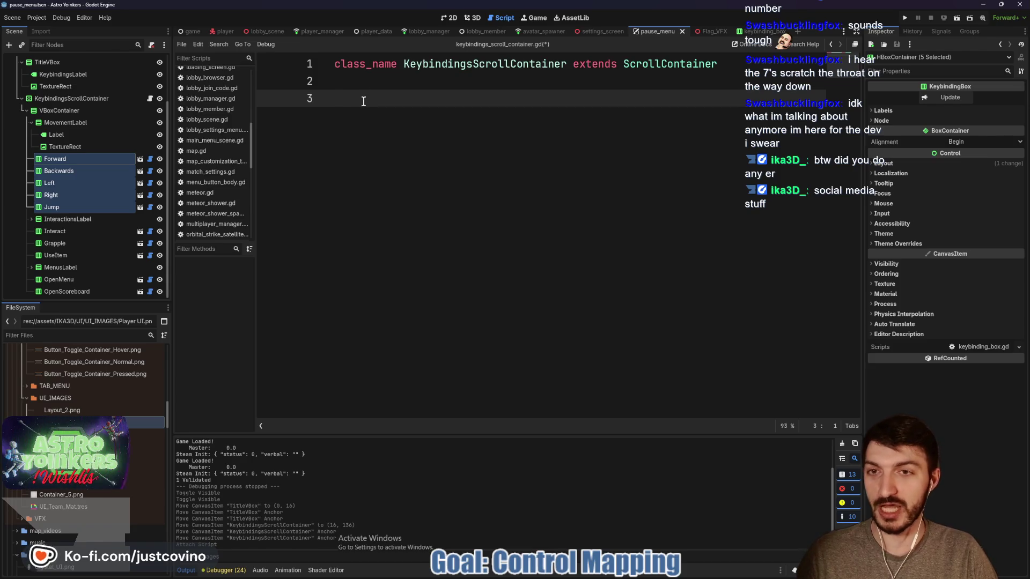
{"action": "type", "text": "@"}
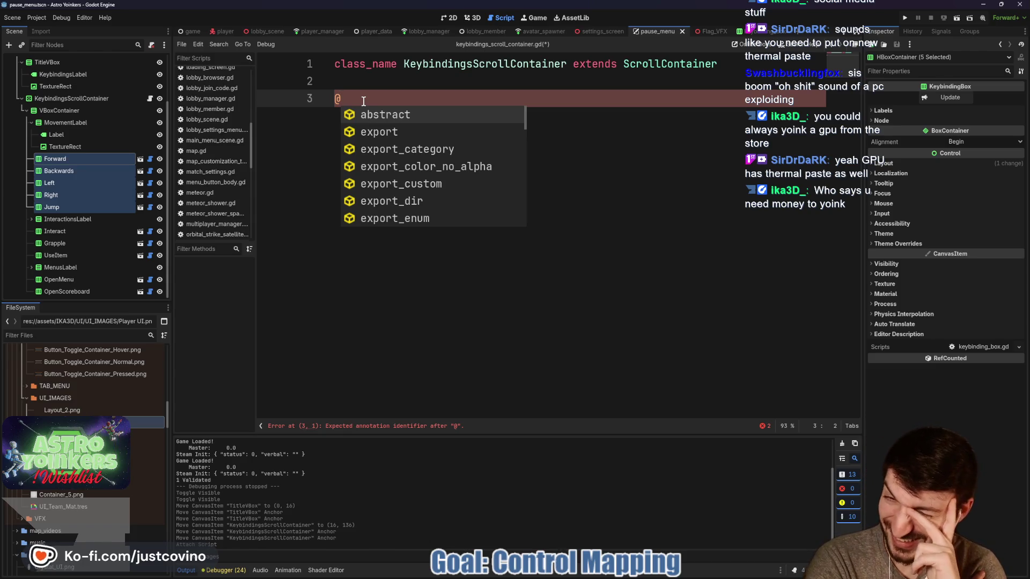
{"action": "type", "text": "export"}
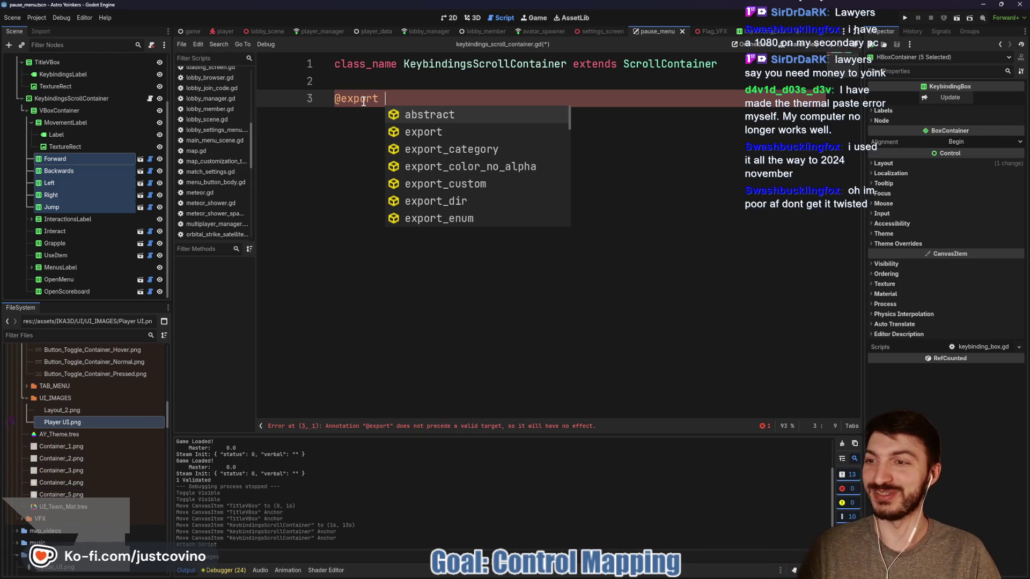
{"action": "key", "text": "BackSpace"}
{"action": "key", "text": "BackSpace"}
{"action": "key", "text": "BackSpace"}
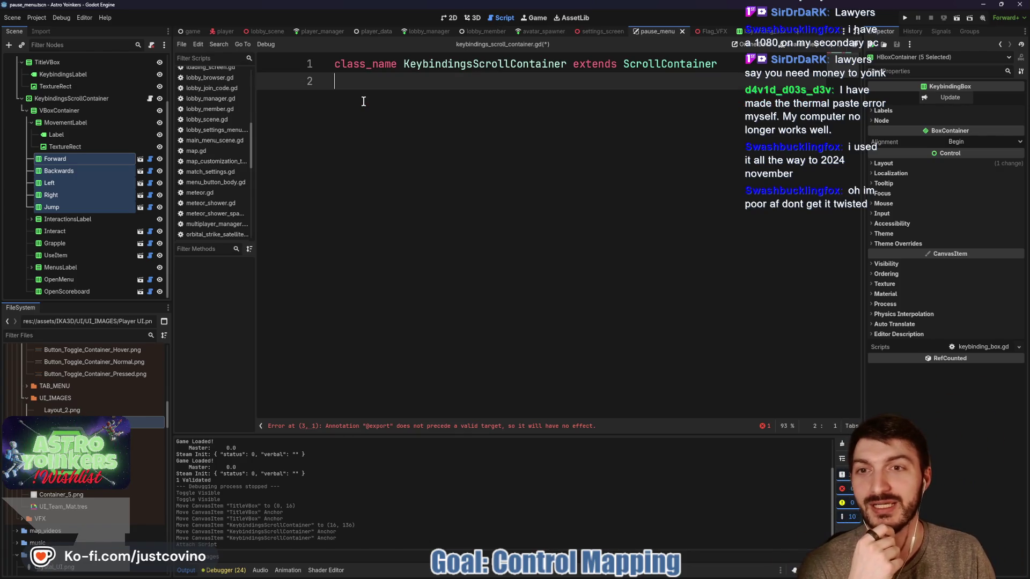
{"action": "type", "text": "'"}
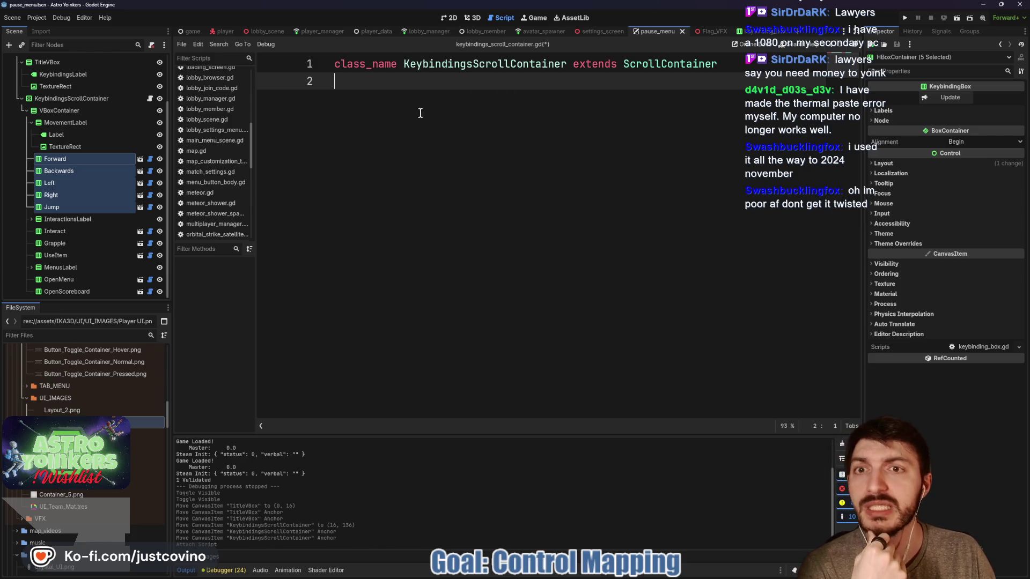
- Open the PauseMenu's pause_menu.gd script and select the _process function name
{"action": "scroll", "coordinate": [88, 179], "scroll_direction": "up", "scroll_amount": 3}
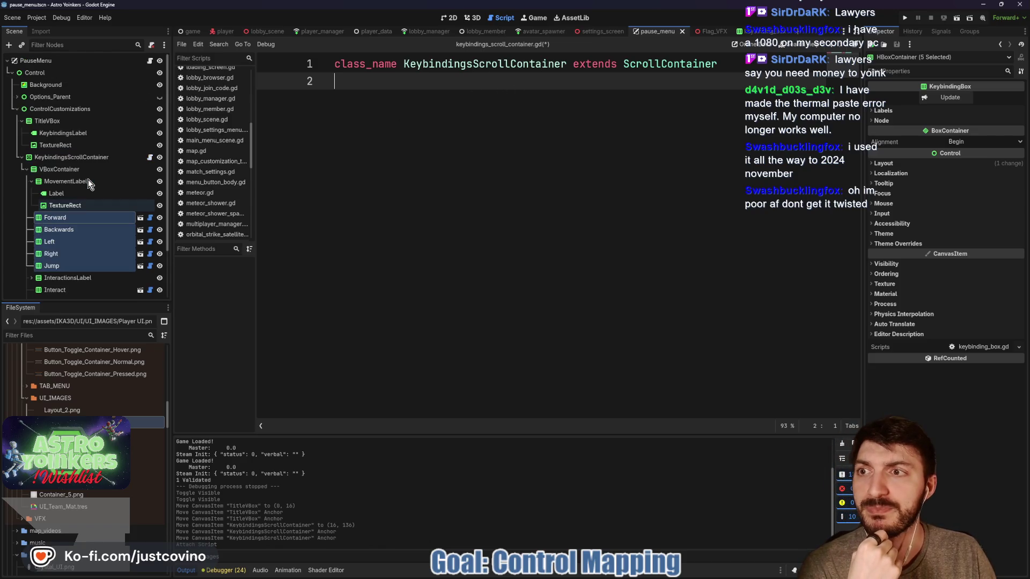
{"action": "left_click", "coordinate": [149, 61]}
{"action": "scroll", "coordinate": [493, 223], "scroll_direction": "down", "scroll_amount": 5}
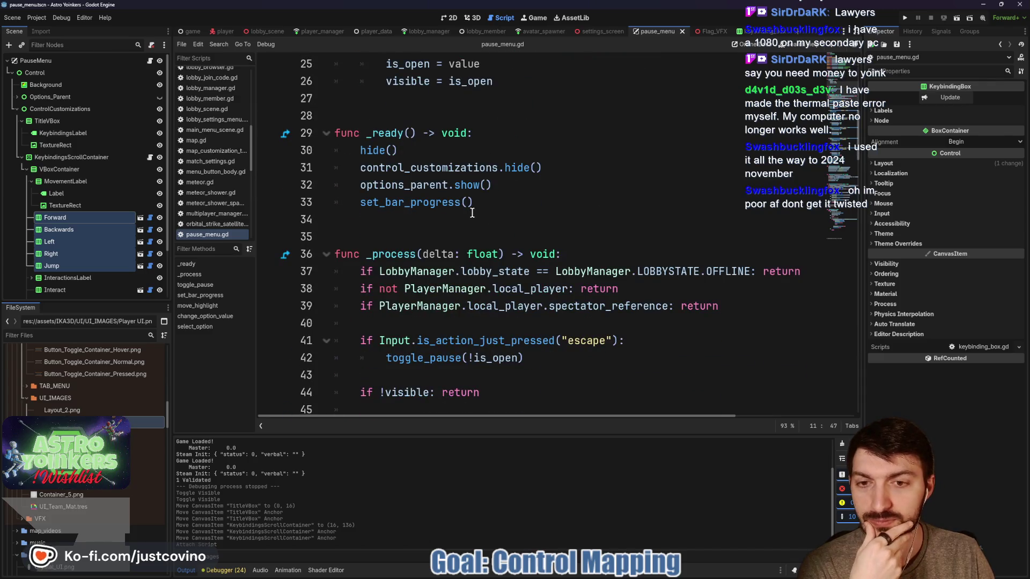
{"action": "scroll", "coordinate": [493, 222], "scroll_direction": "down", "scroll_amount": 2}
{"action": "double_click", "coordinate": [390, 150]}
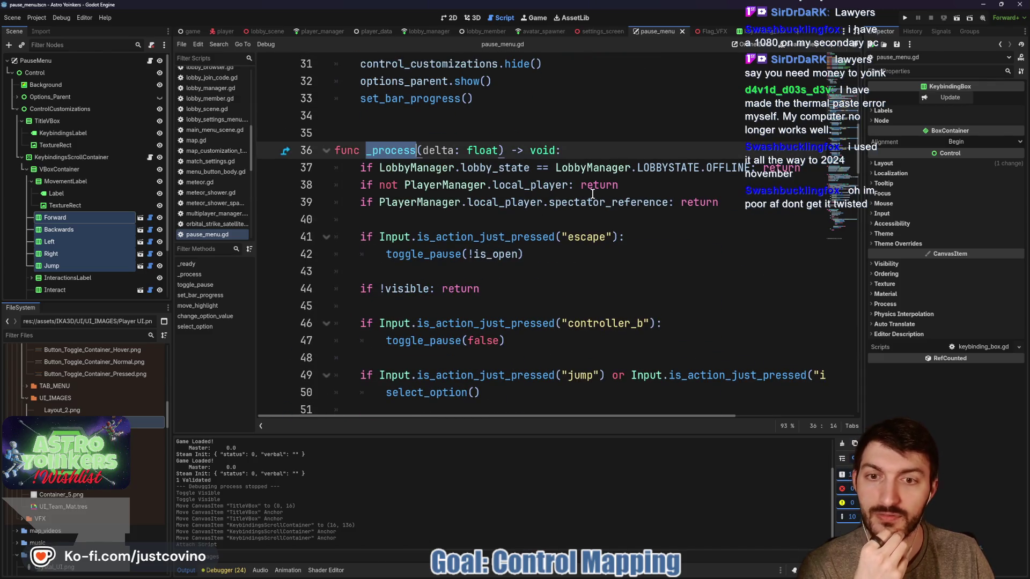